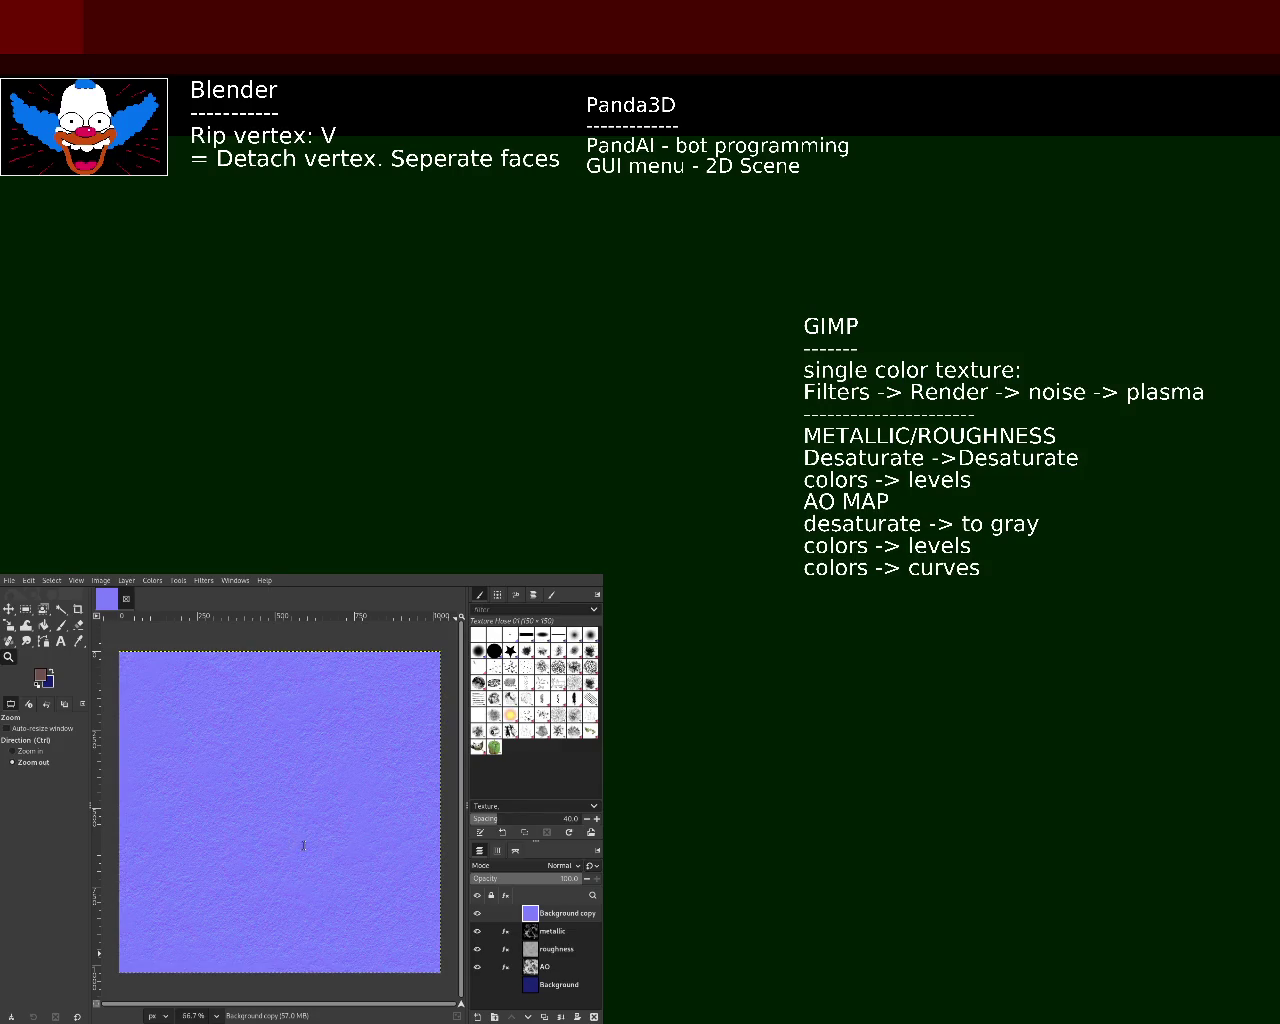
- Maximize the GIMP texture window so the canvas and Layers dock fill most of the screen
type("dsfas")
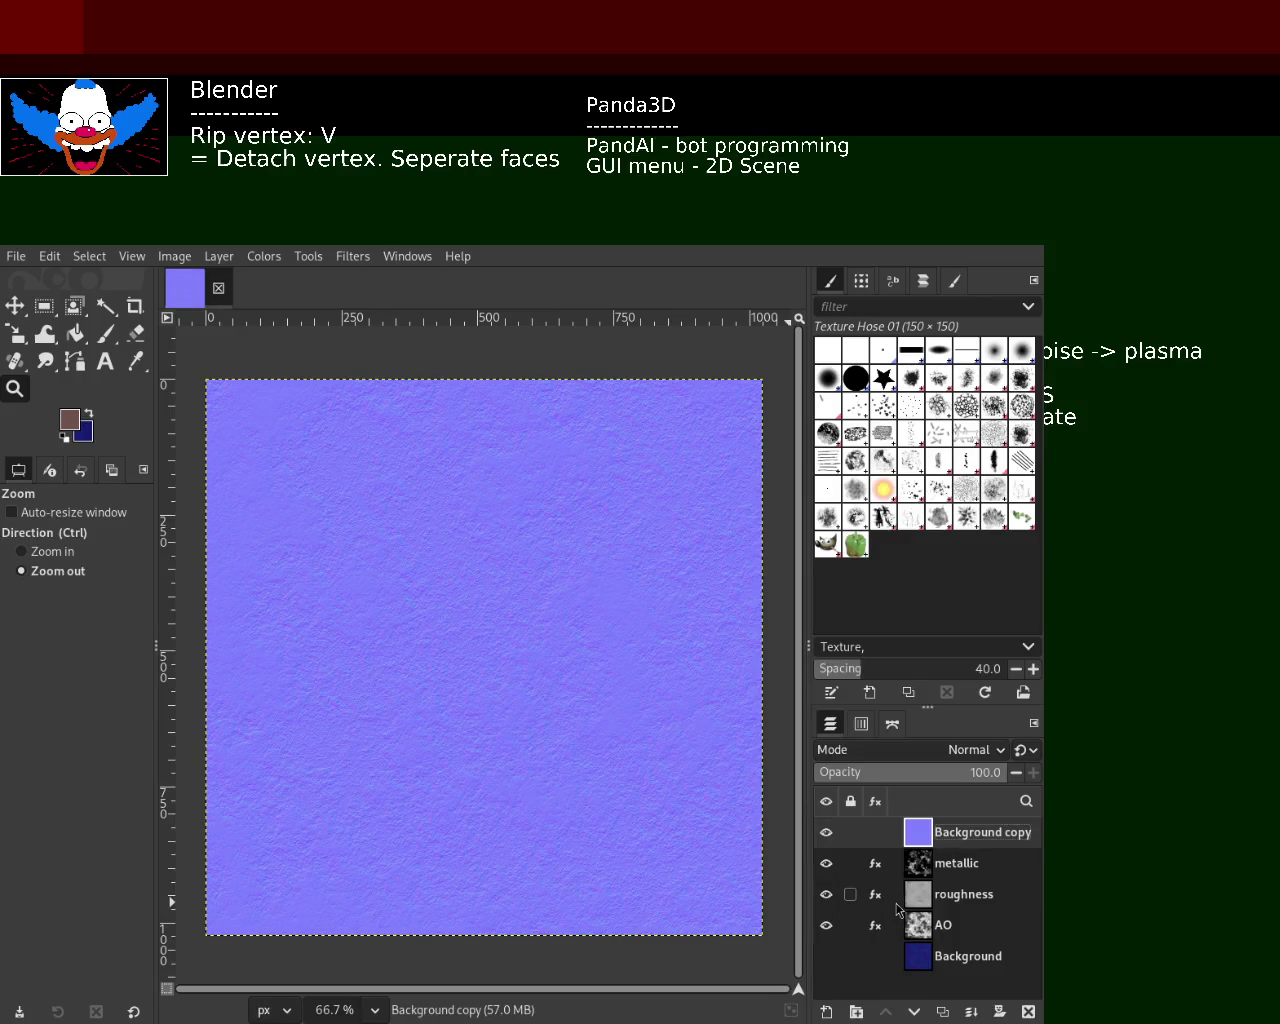
- Make metallic the active layer and hide the normal map to preview the metallic map
left_click(918, 872)
left_click(922, 845)
left_click(919, 874)
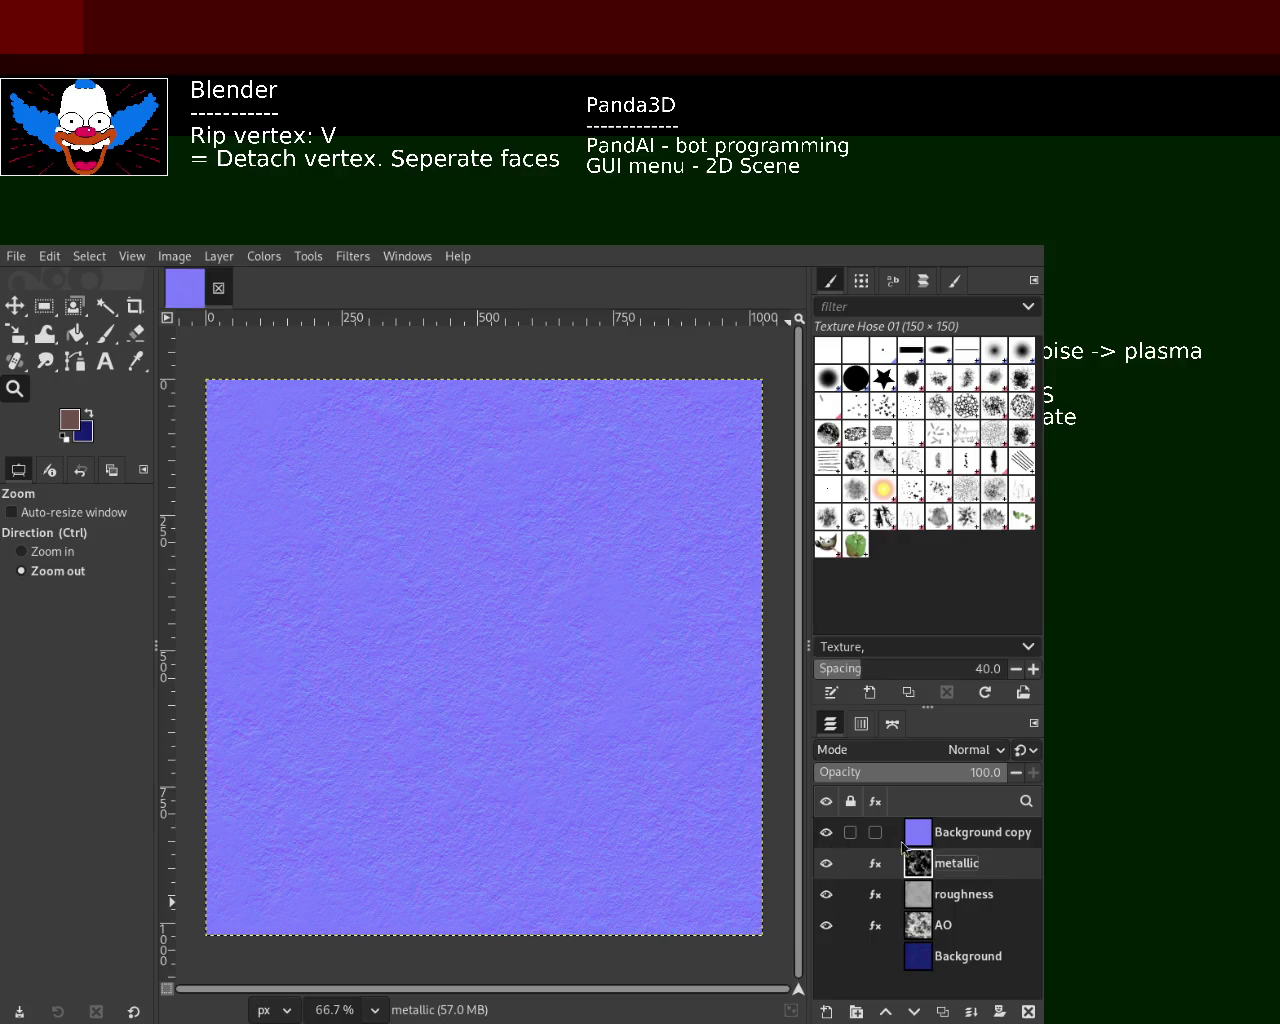
left_click(826, 832)
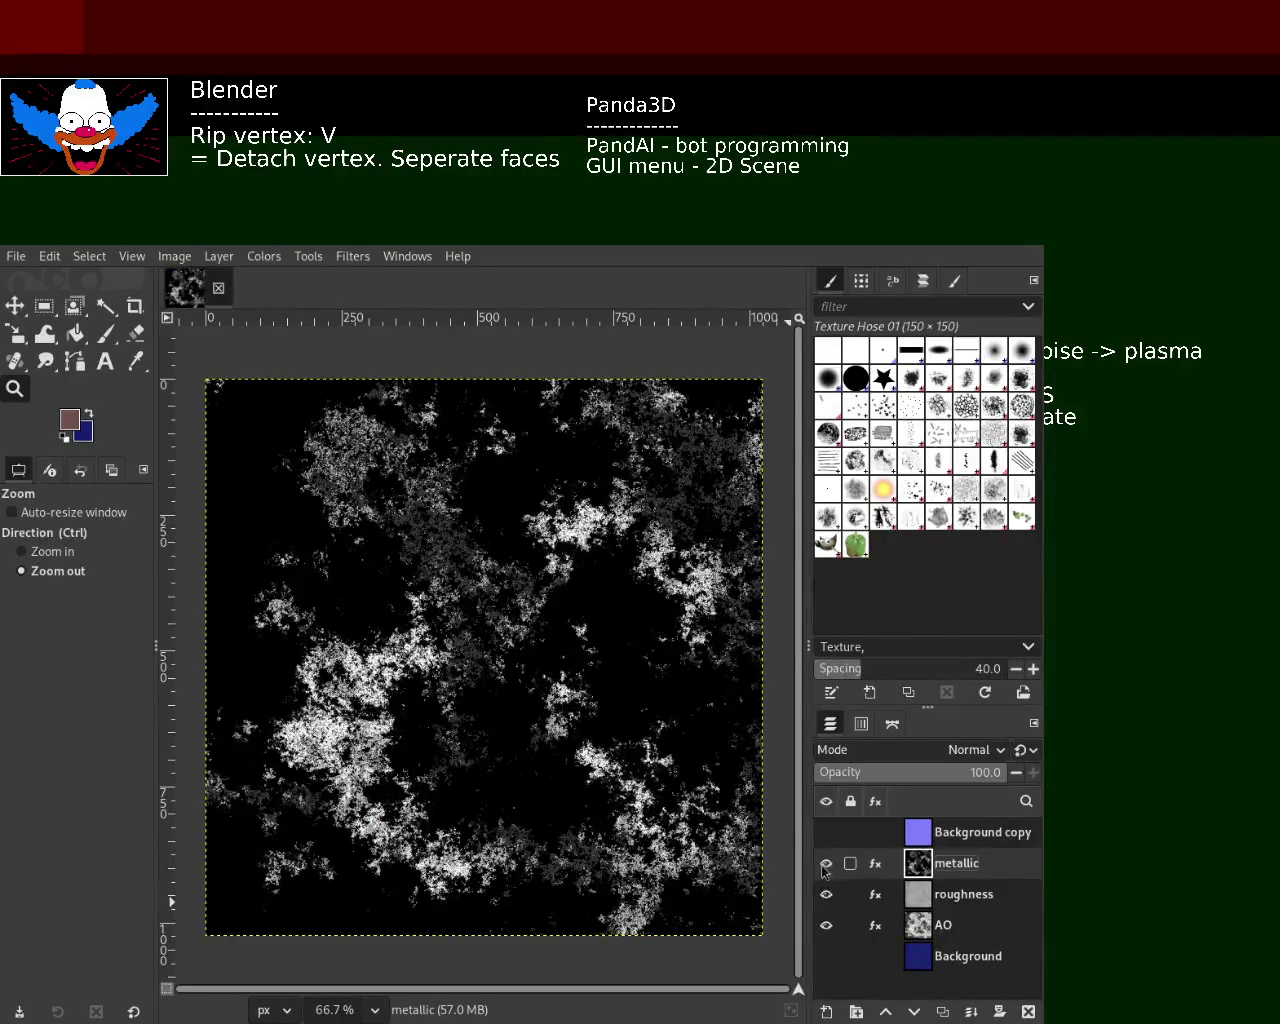
left_click(826, 832)
left_click(826, 863)
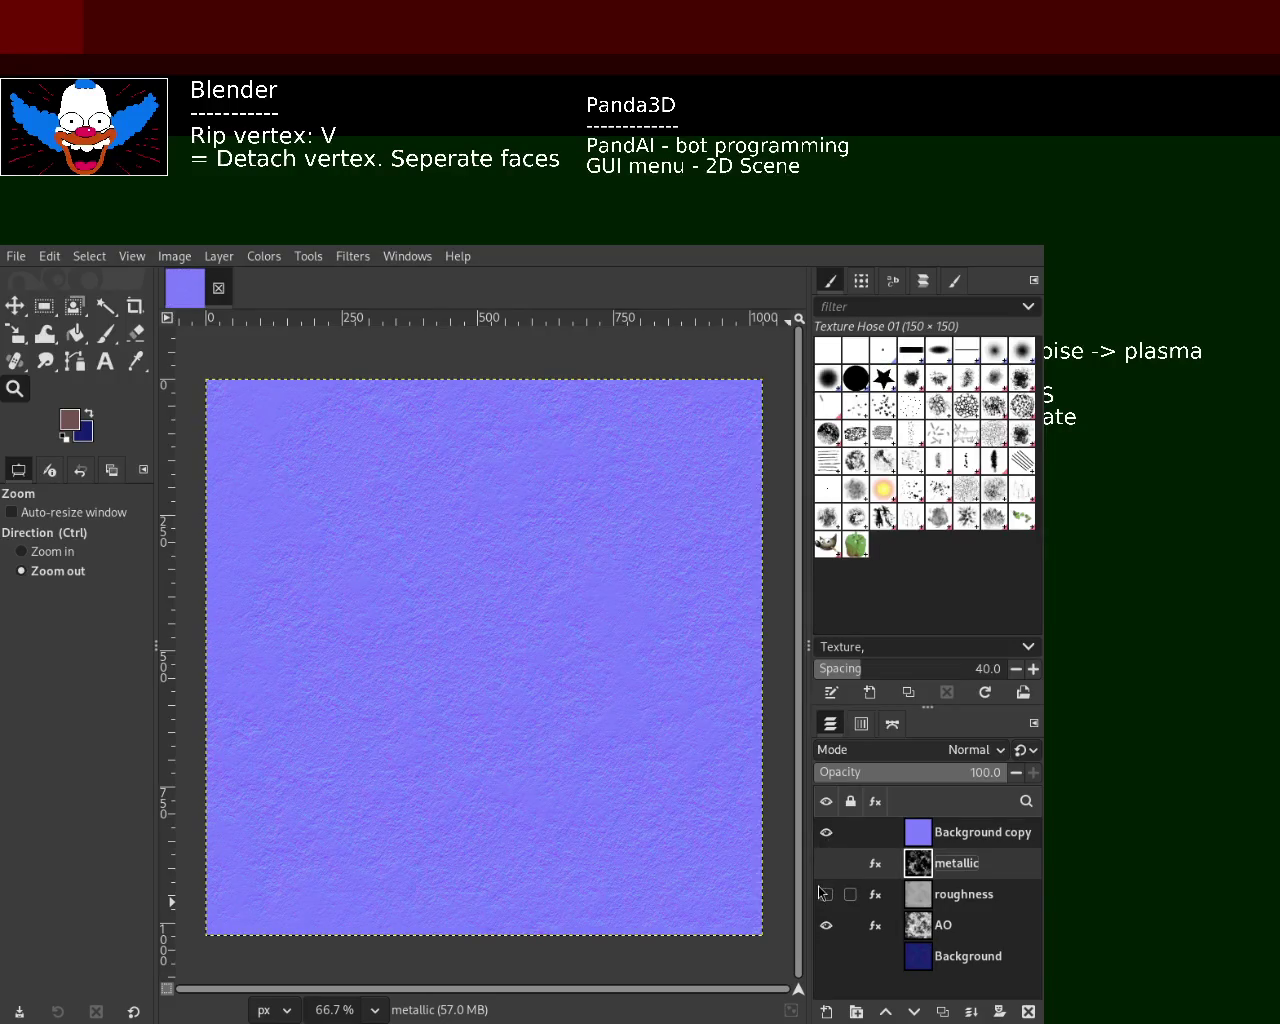
left_click(826, 832)
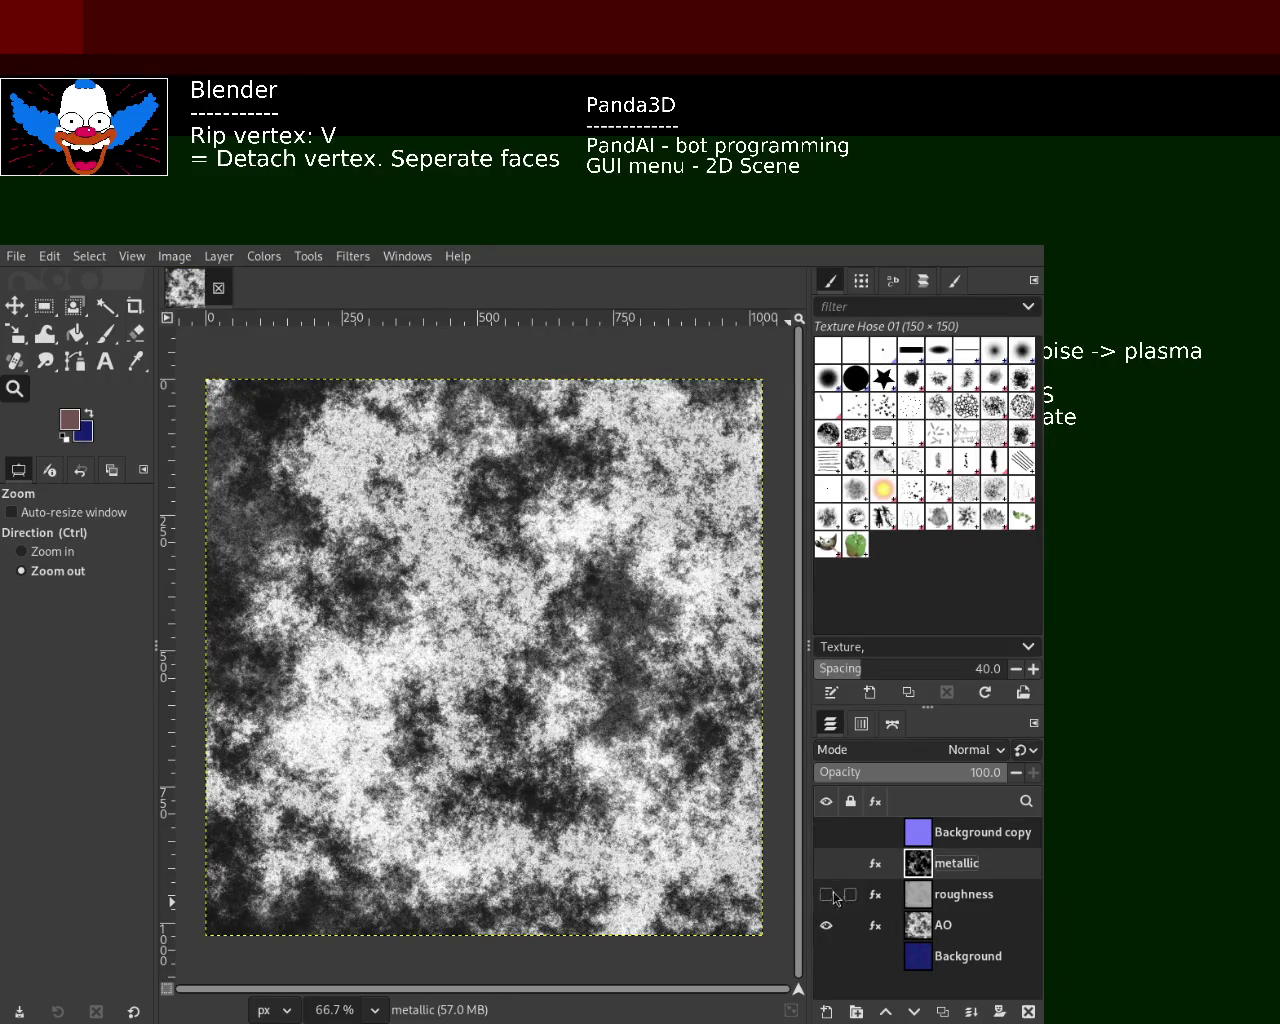
left_click(826, 925)
- Toggle the roughness and AO layers back and forth to compare the two maps
left_click(826, 894)
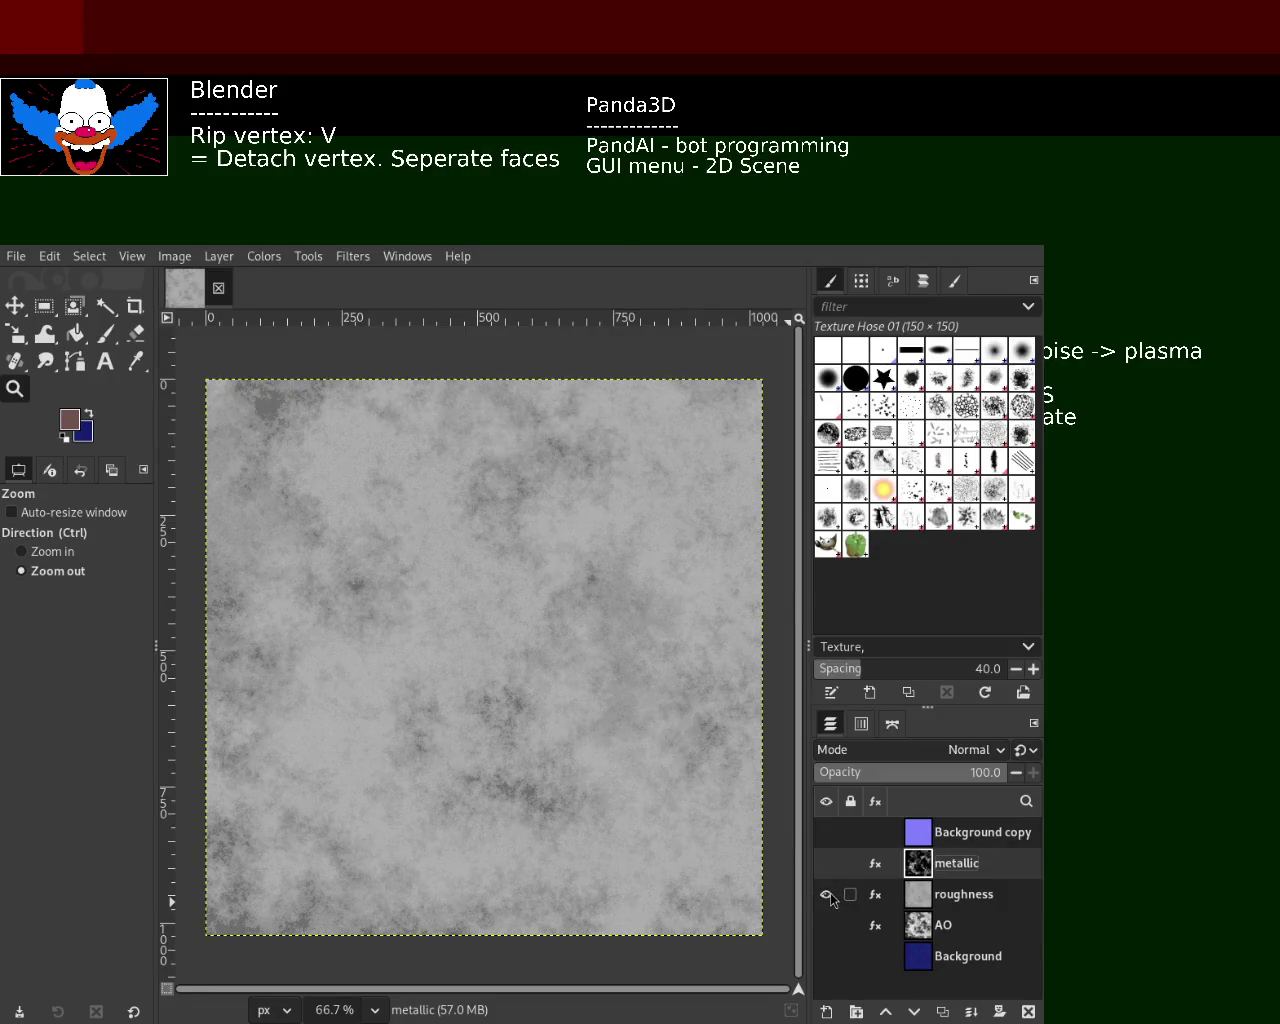
left_click(830, 898)
left_click(830, 898)
left_click(830, 898)
left_click(826, 925)
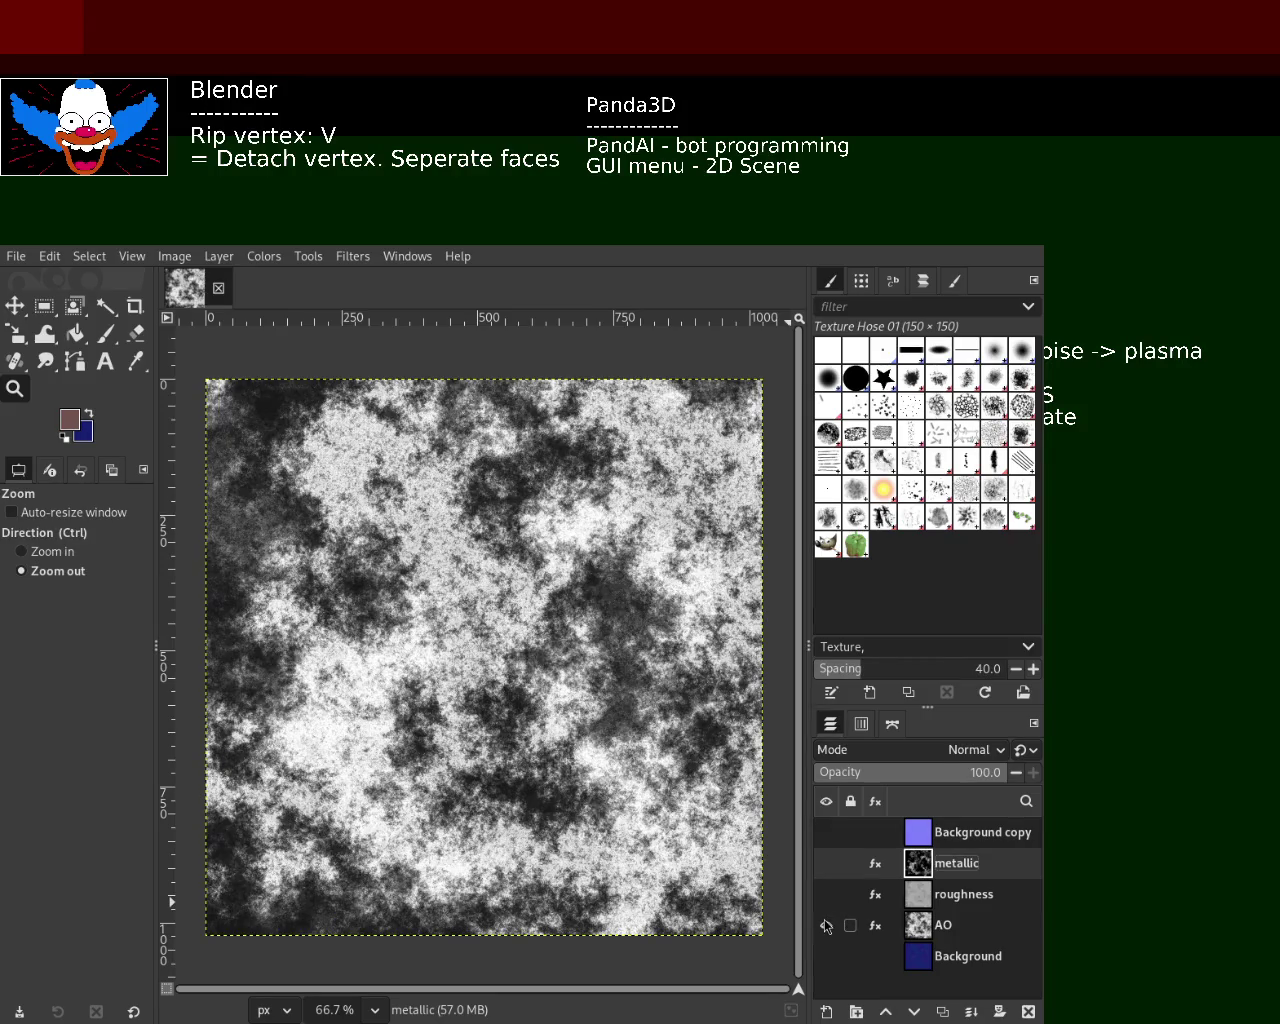
left_click(826, 925)
left_click(828, 894)
left_click(828, 895)
left_click(826, 925)
left_click(826, 925)
left_click(828, 894)
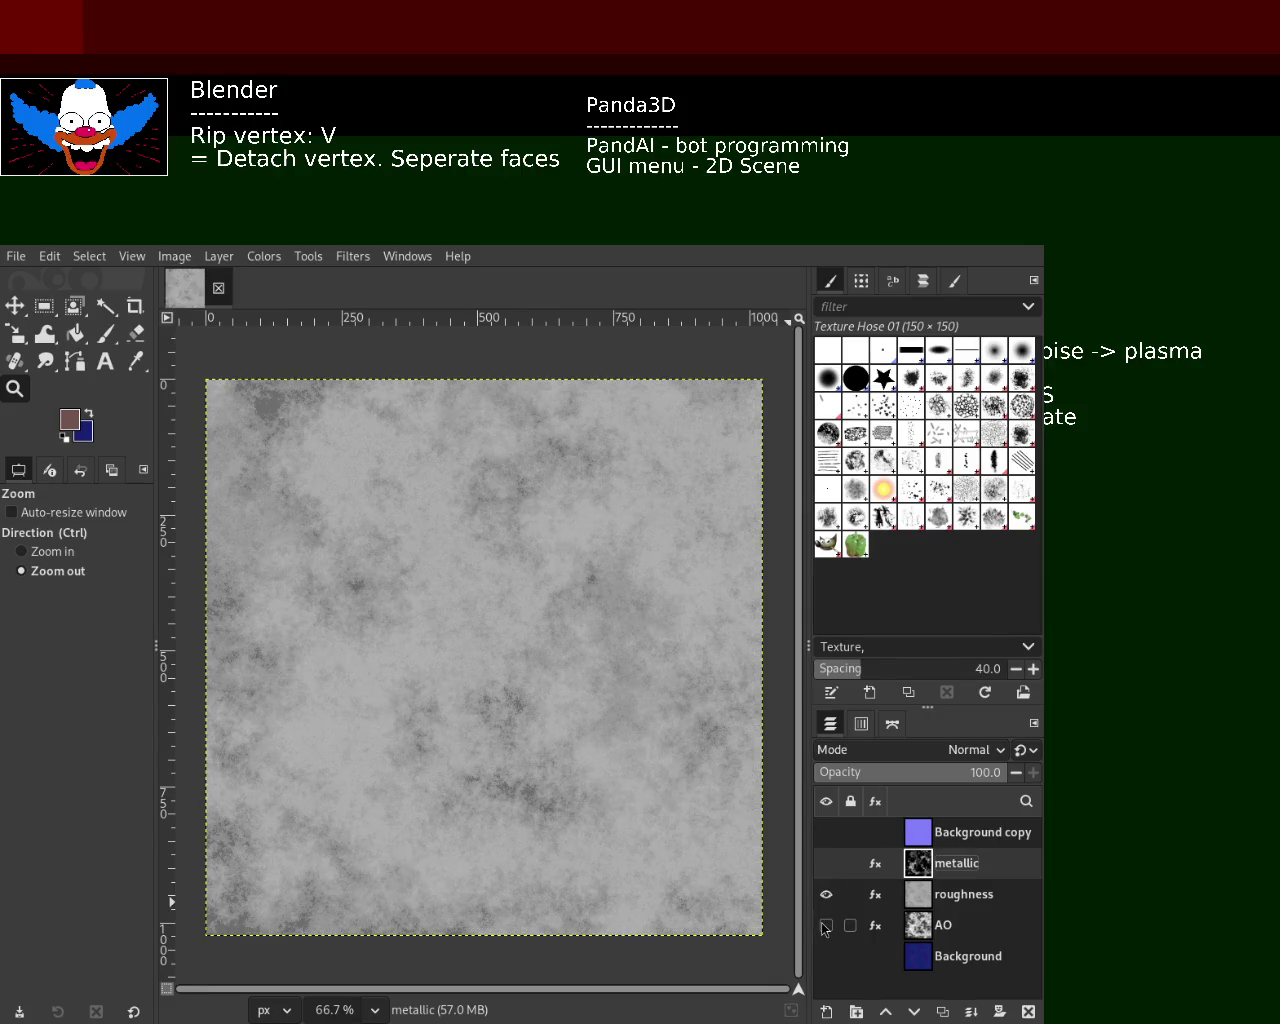
left_click(826, 925)
left_click(828, 894)
left_click(826, 925)
left_click(826, 925)
left_click(828, 894)
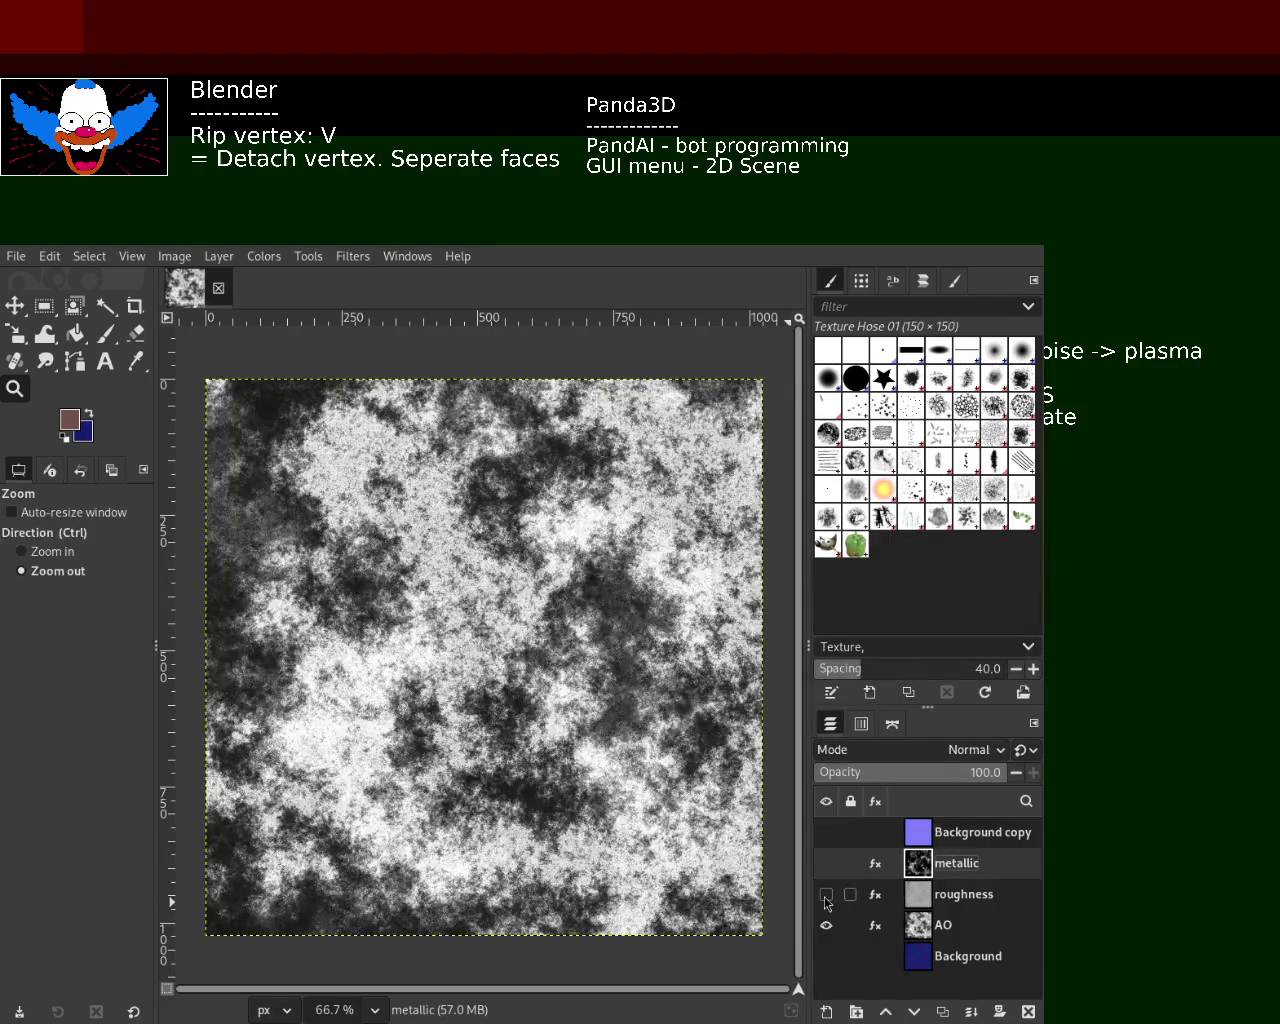
- Show all map layers again, then hide normal map, metallic, roughness and AO
left_click(826, 863)
left_click(826, 832)
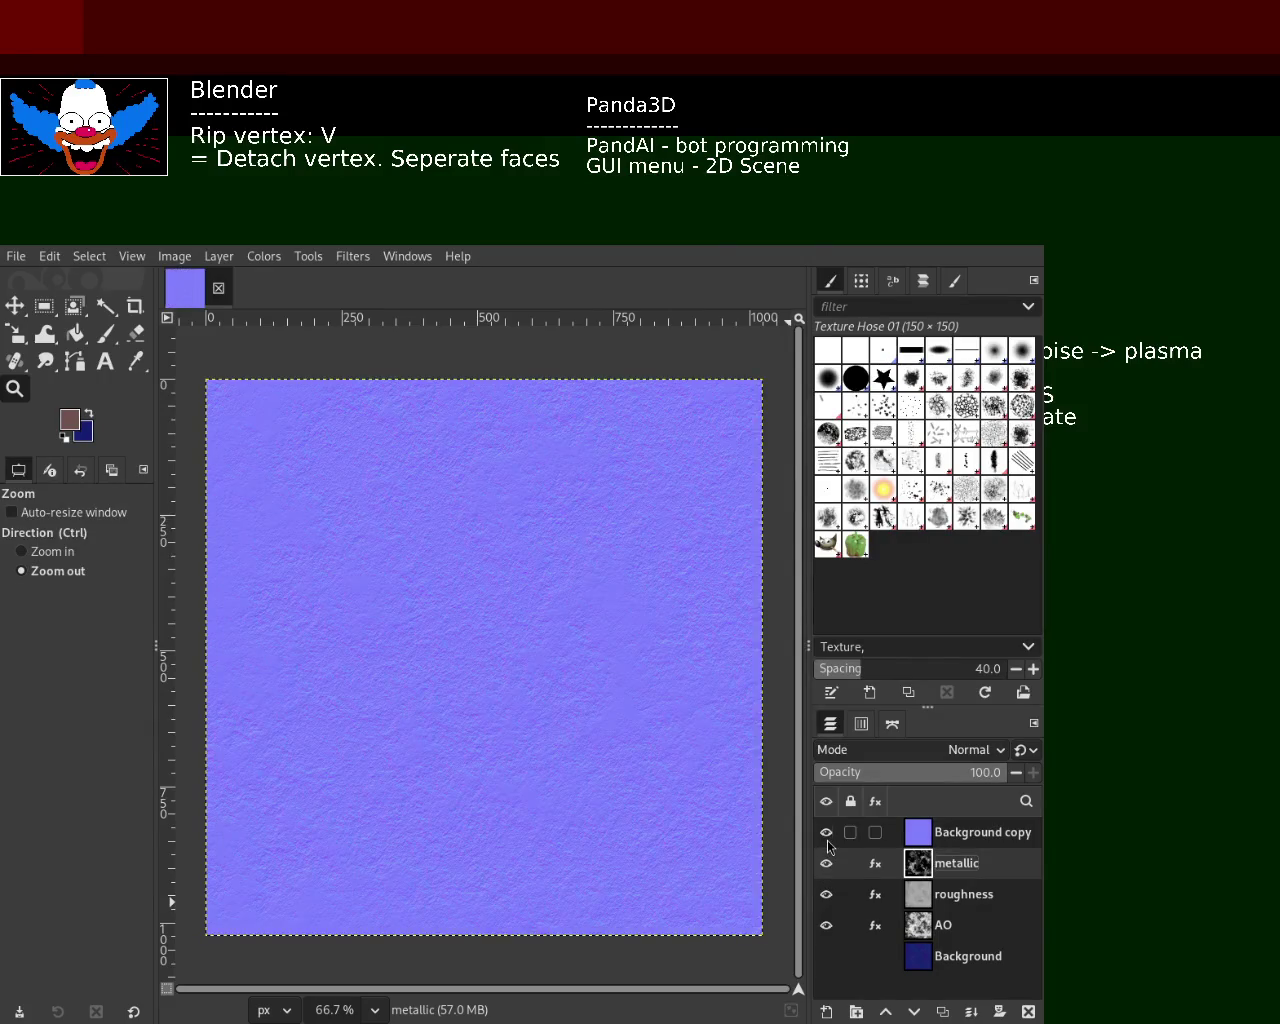
left_click(826, 832)
left_click(826, 863)
left_click(826, 894)
left_click(826, 925)
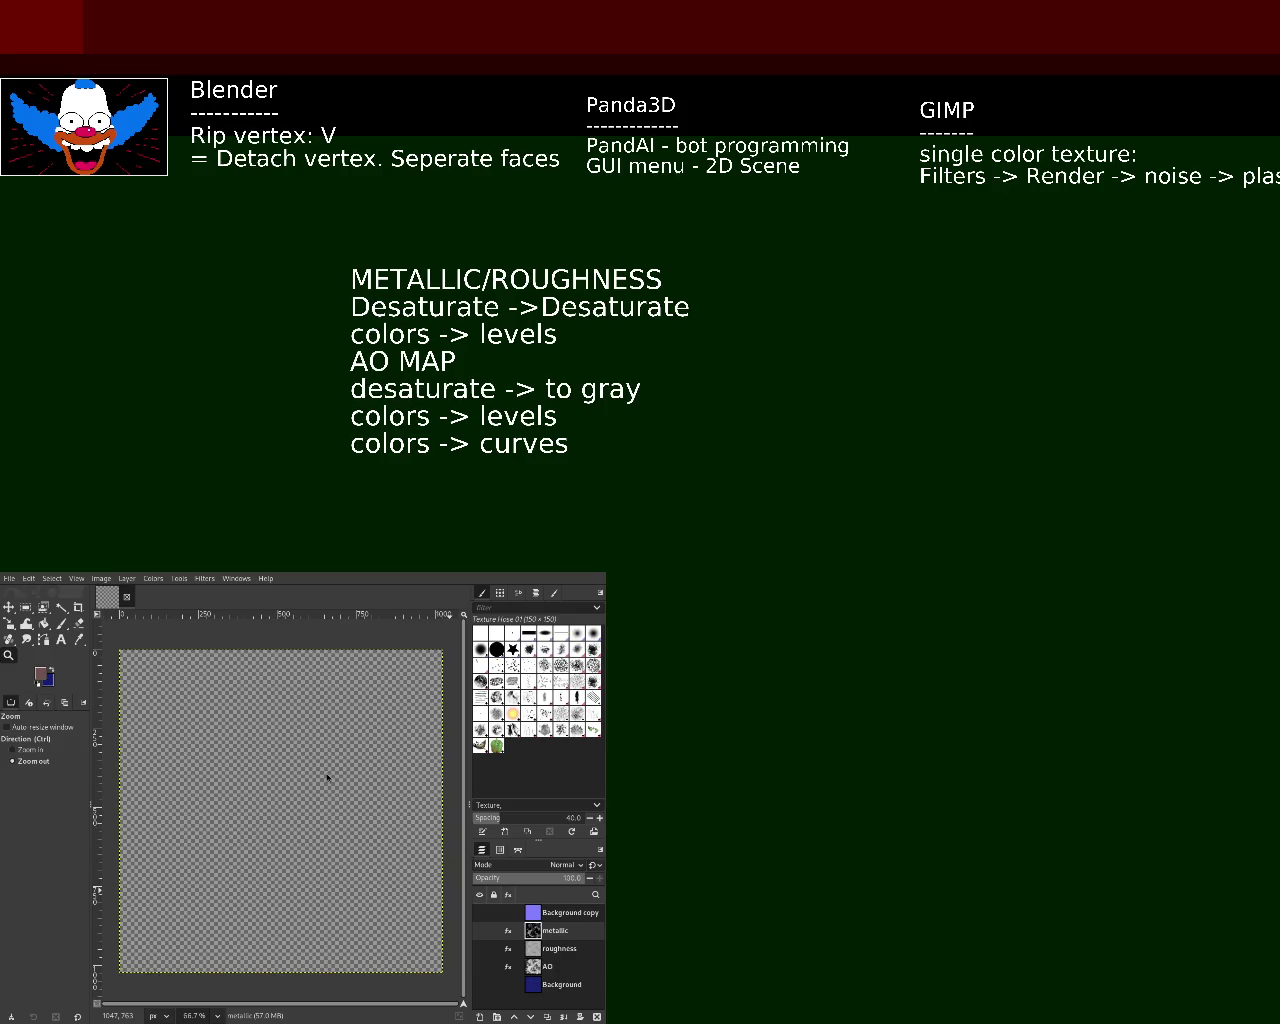
- Retitle the heading to METALLIC - ROUGHNESS and add a blank line above AO MAP
key("BackSpace")
type("-")
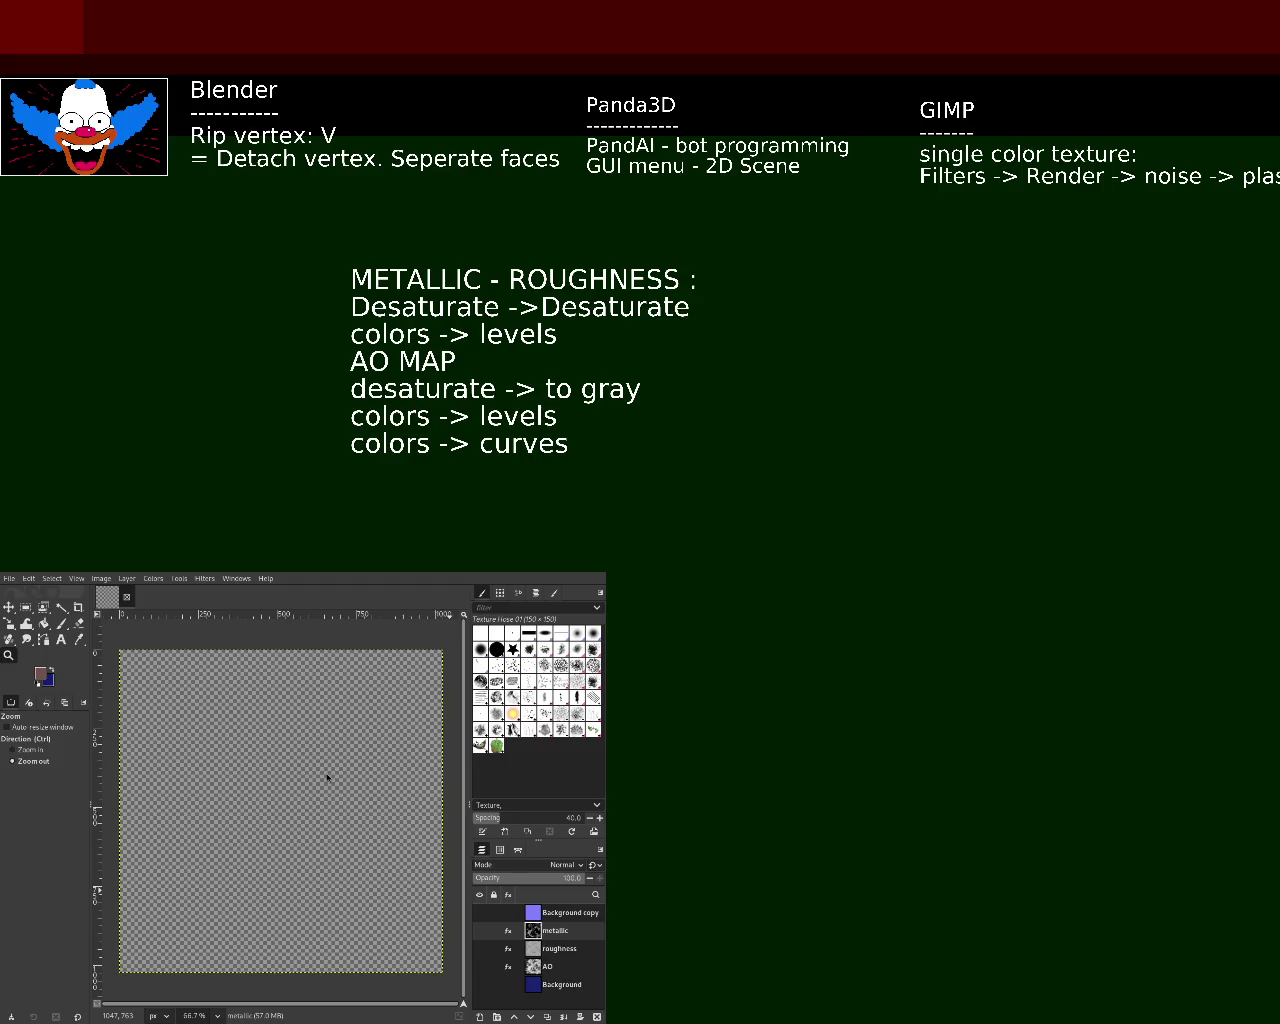
key("Return")
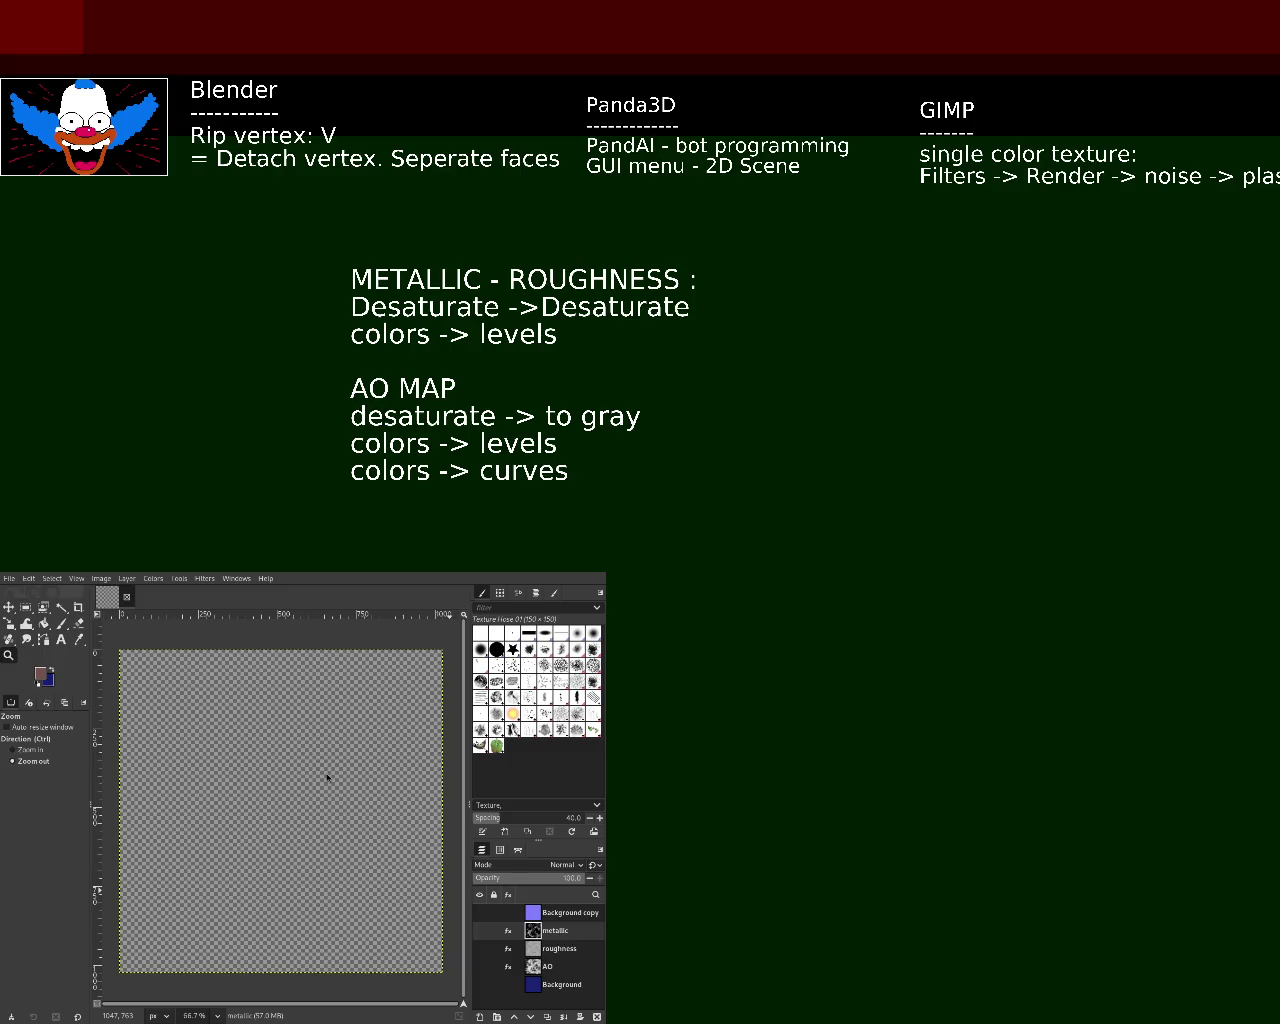
- Type a new SPECULAR heading at the end of the notes
type("SPECUA")
key("BackSpace")
type("LAR")
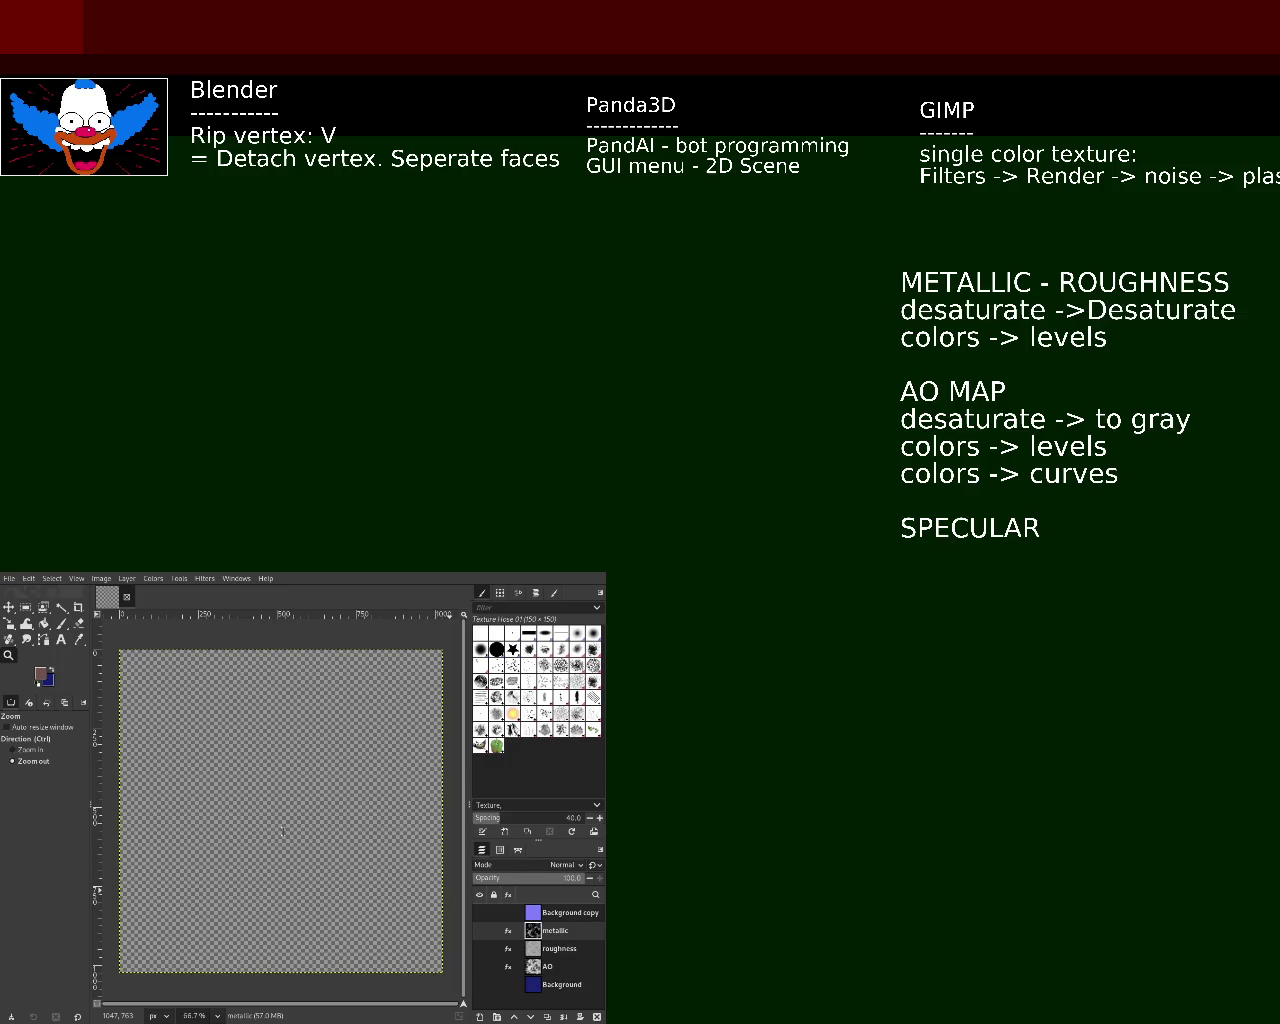
- Lowercase 'desaturate' and add SPECULAR lines 'filters -> edge detect -> neon' and 'desaturate -> desaturate'
key("BackSpace")
type("d")
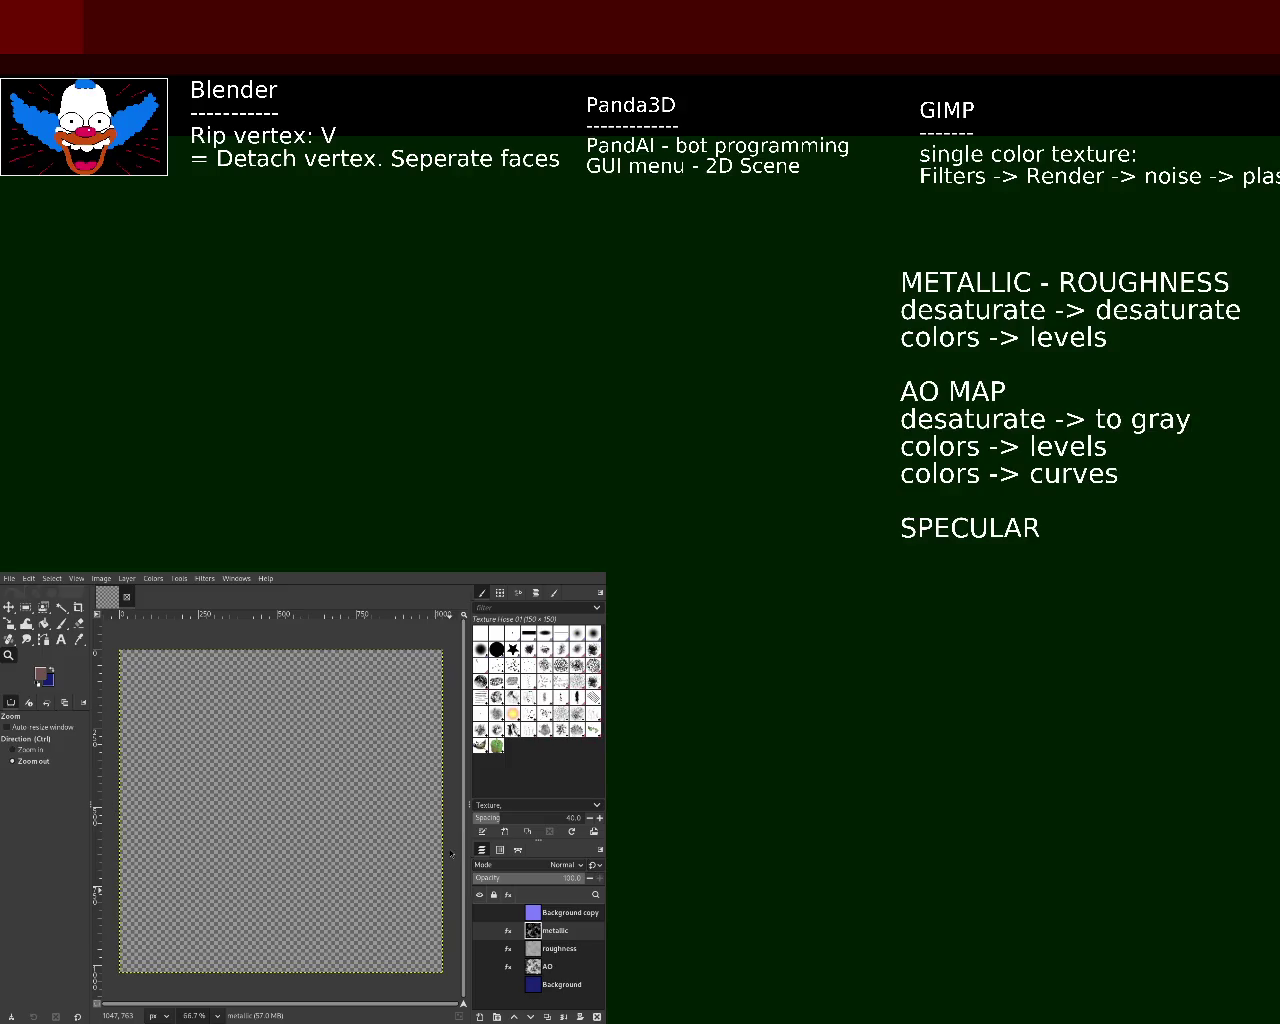
type("filters -> edge detect -> neo")
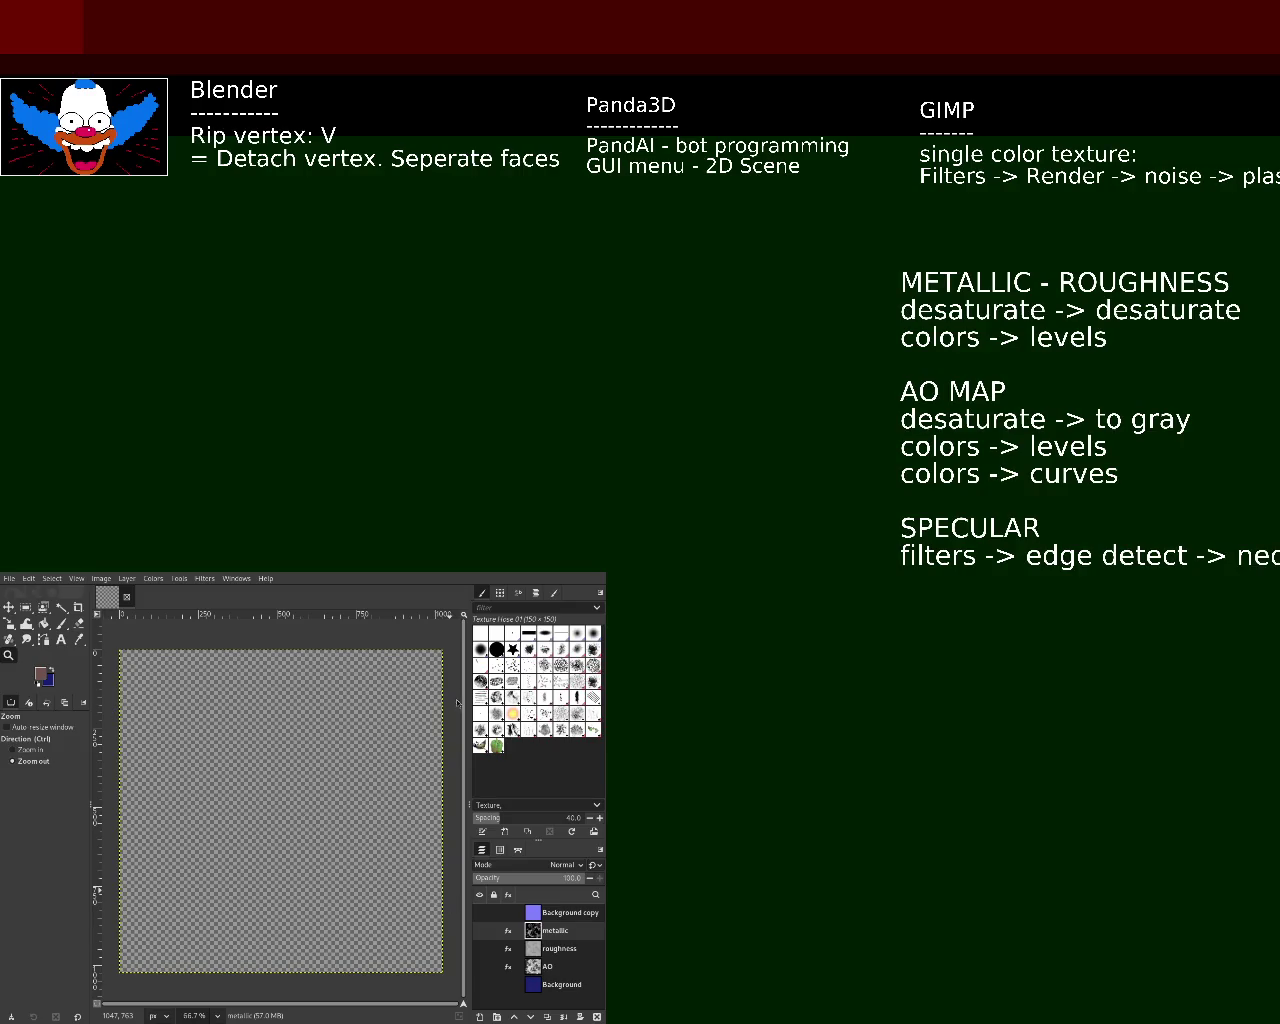
type("n")
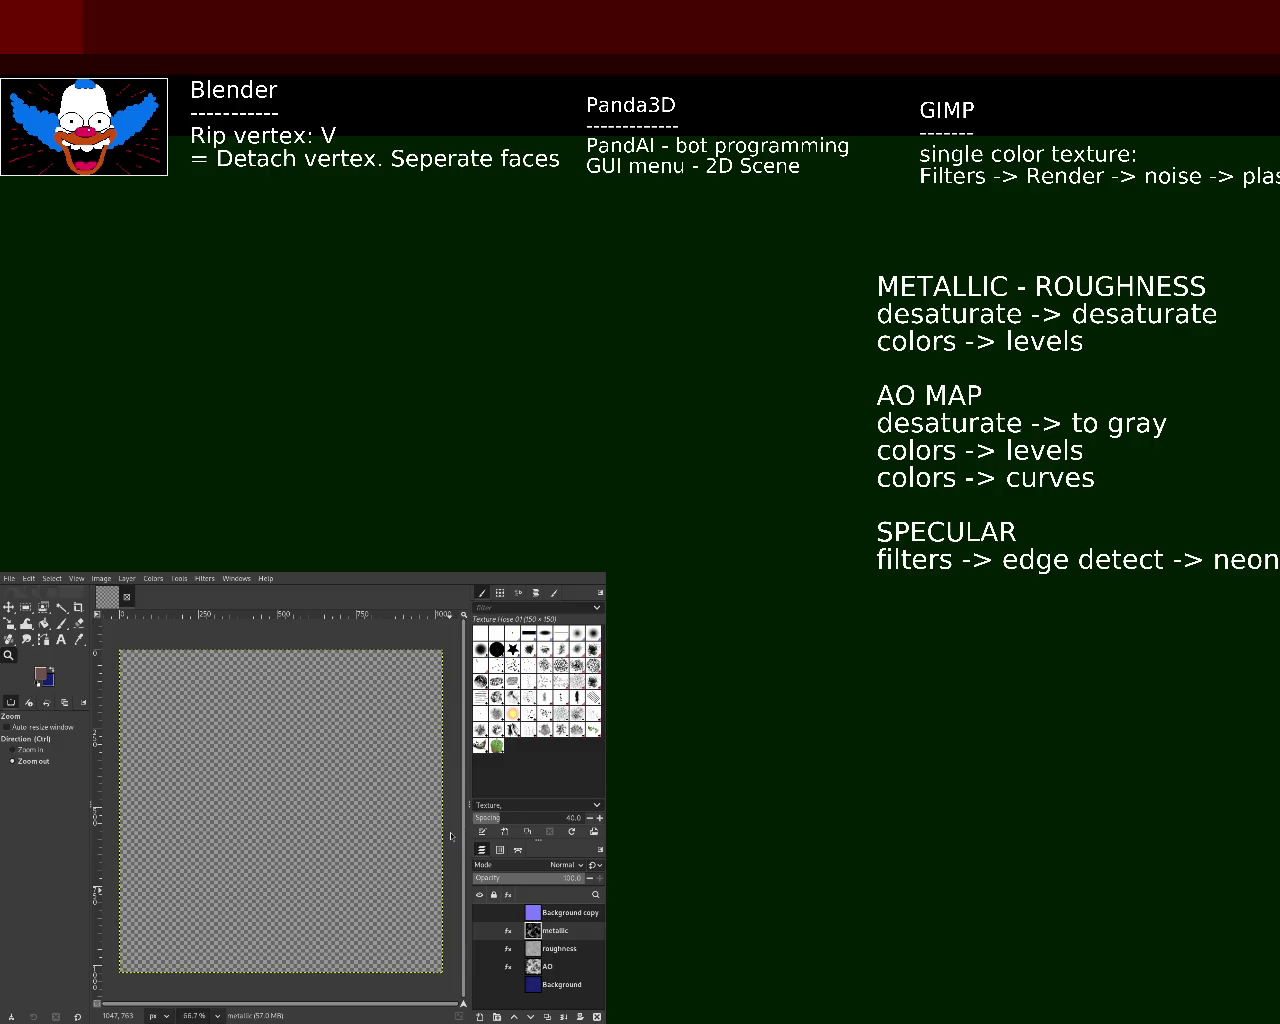
type("d")
type("esaturate -> desaturate")
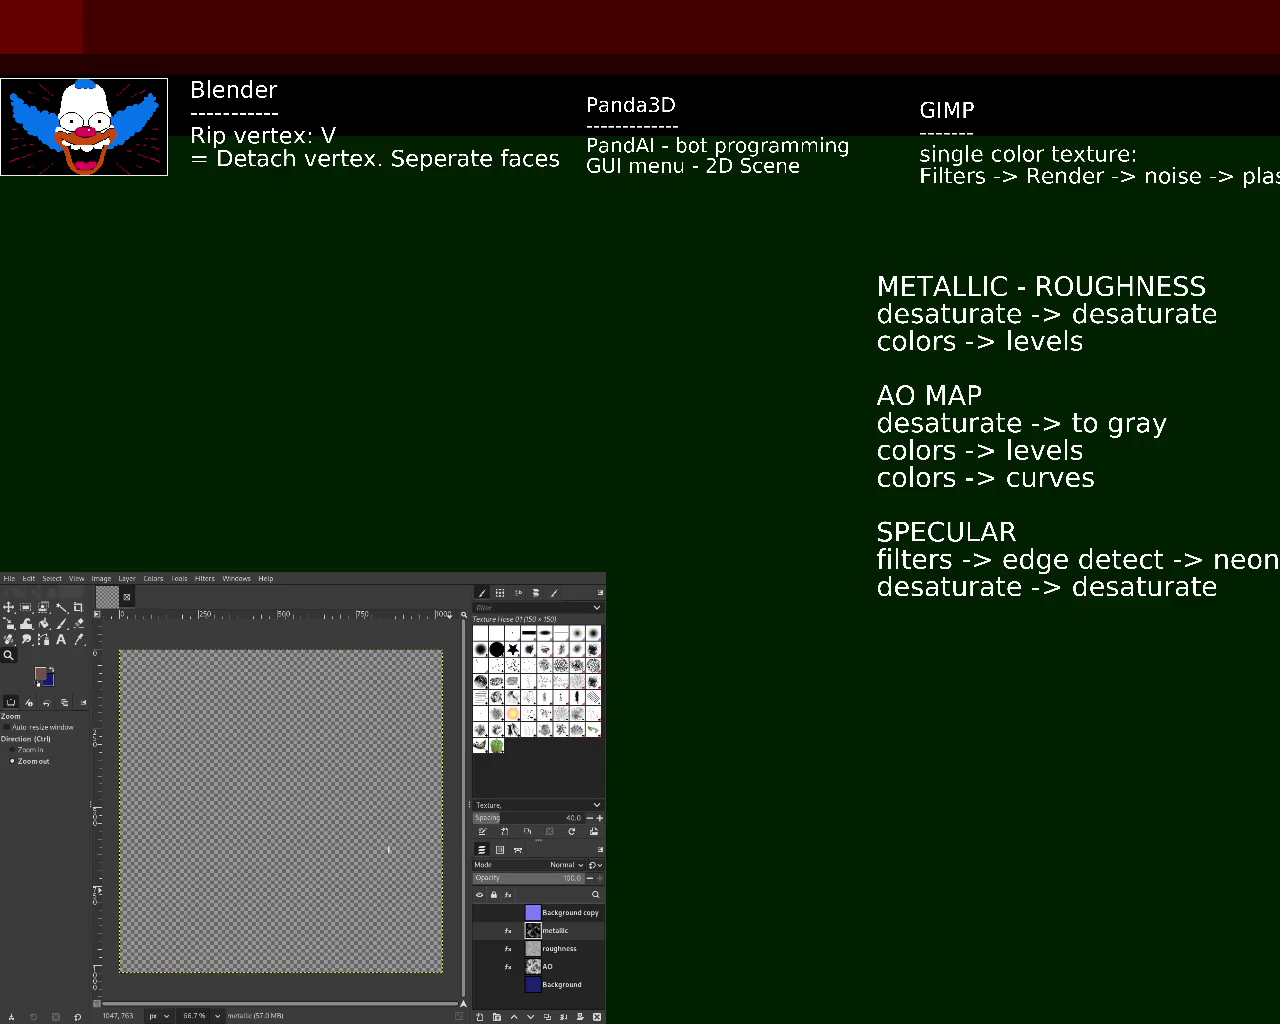
- Add 'brightness contrast' as the third line under SPECULAR in the notes
type("brightness contrast")
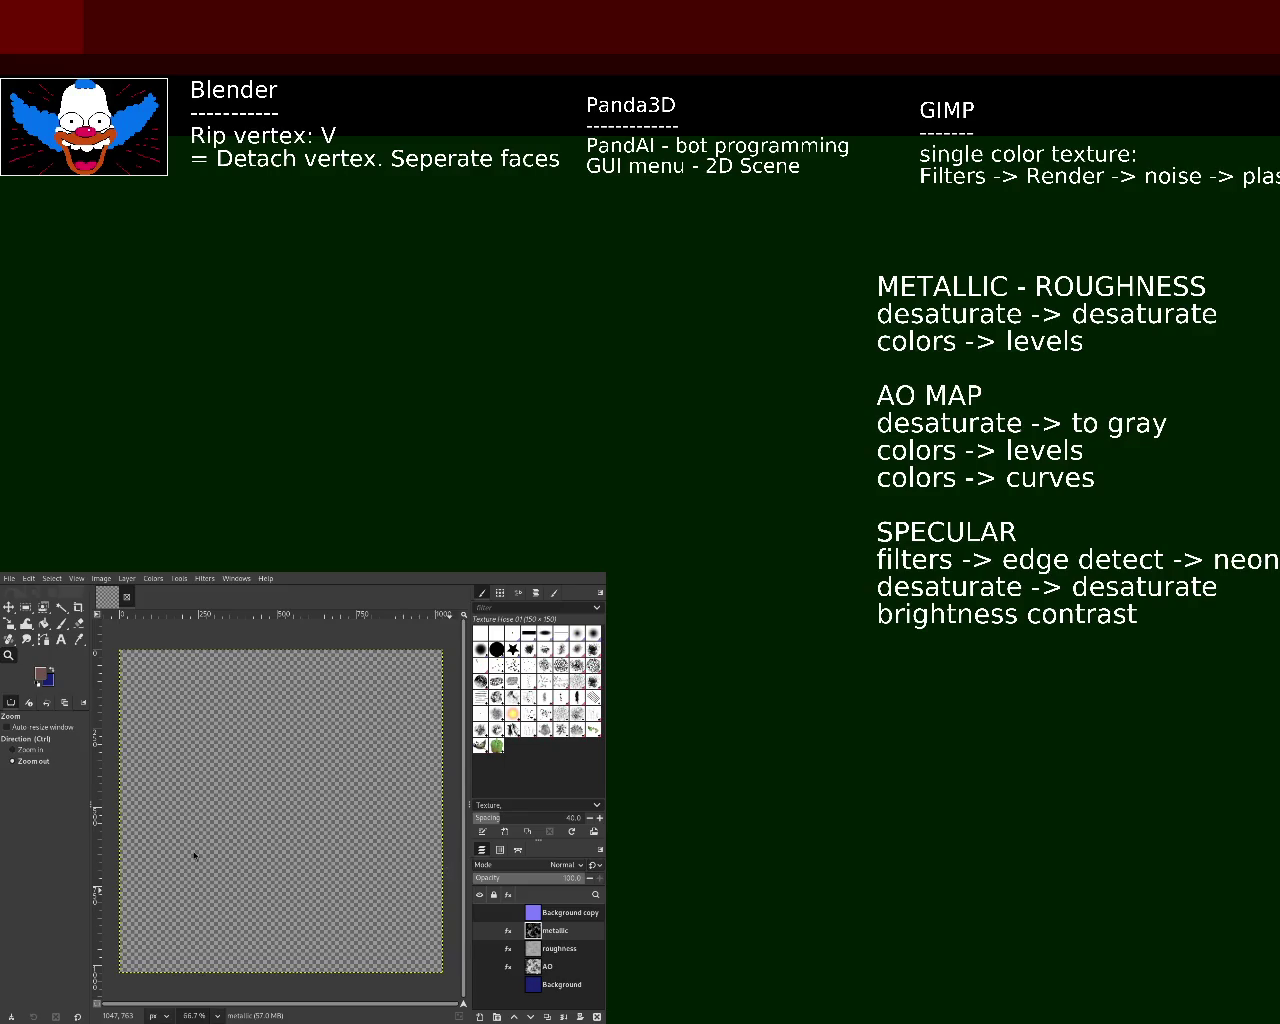
- Prefix the third SPECULAR line with 'colors ->' and add a brightness: 0 note
type("colors ->")
key("BackSpace")
key("BackSpace")
type("->")
key("BackSpace")
key("BackSpace")
type(">")
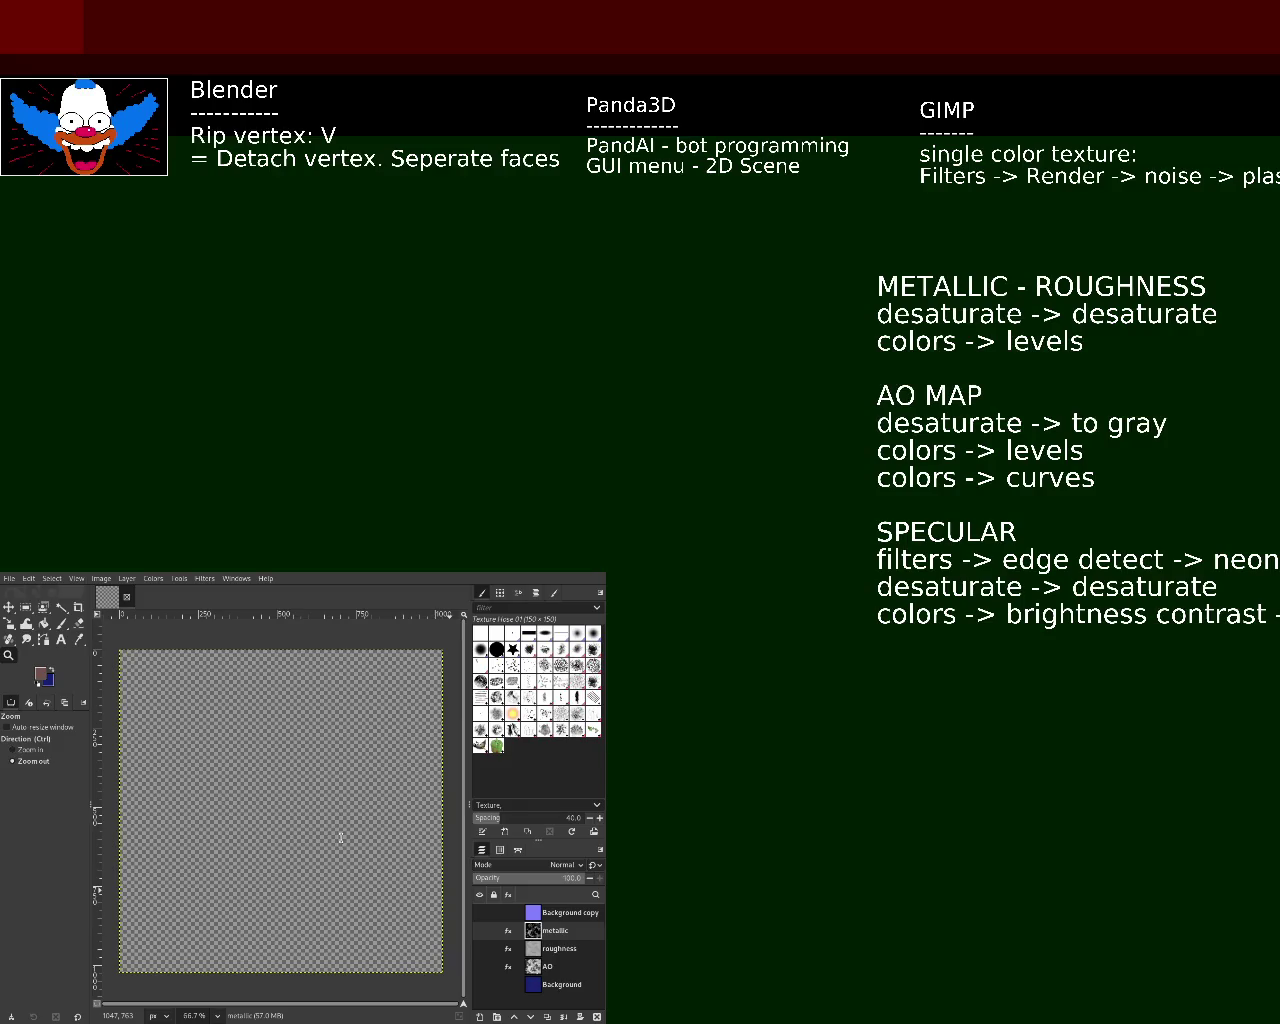
type(")")
key("BackSpace")
type("(0)")
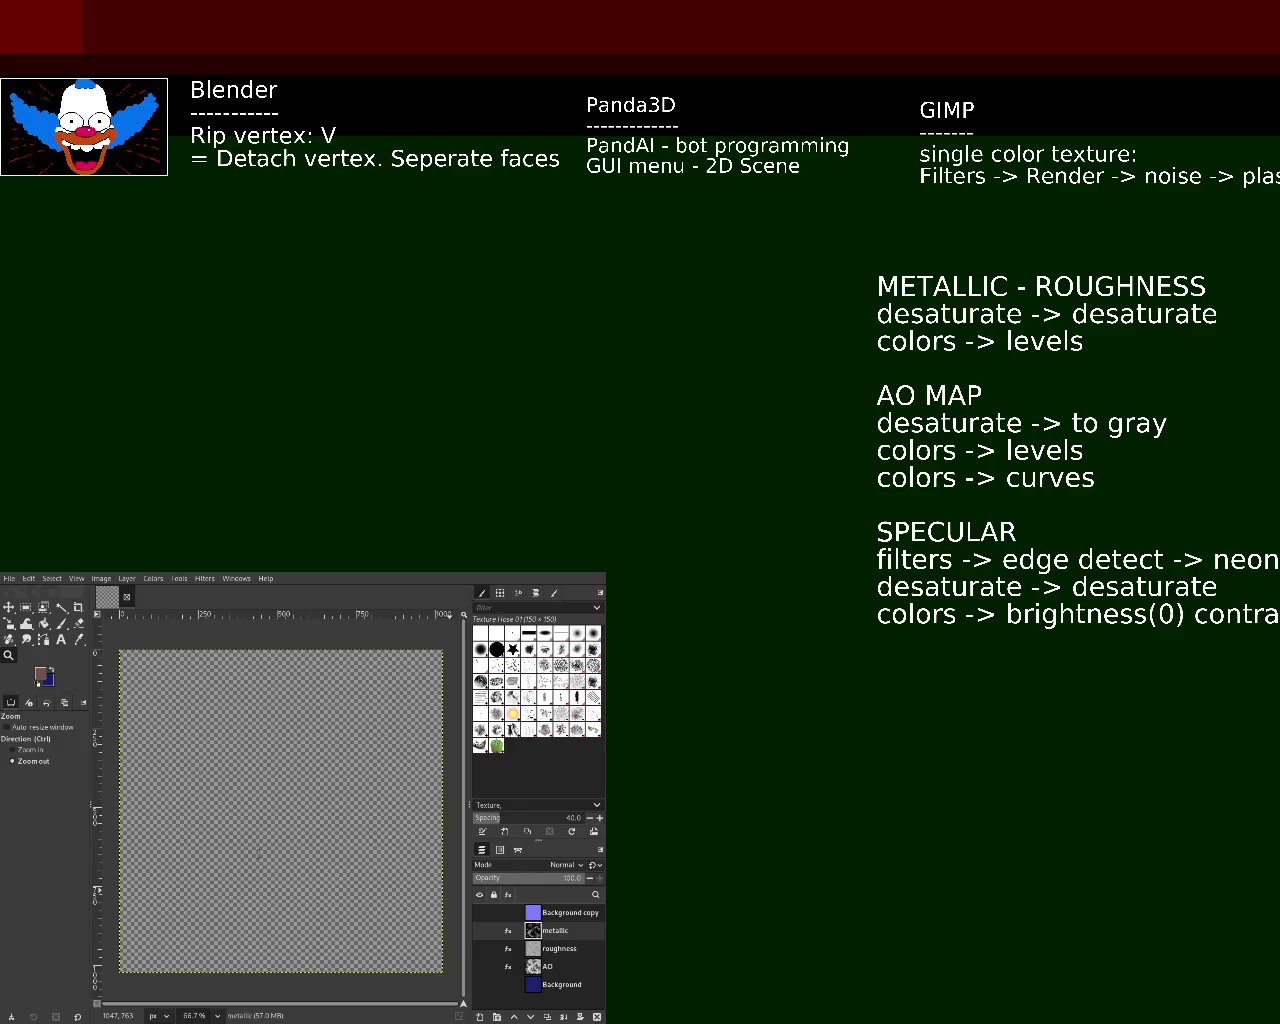
key("BackSpace")
key("BackSpace")
key("BackSpace")
key("BackSpace")
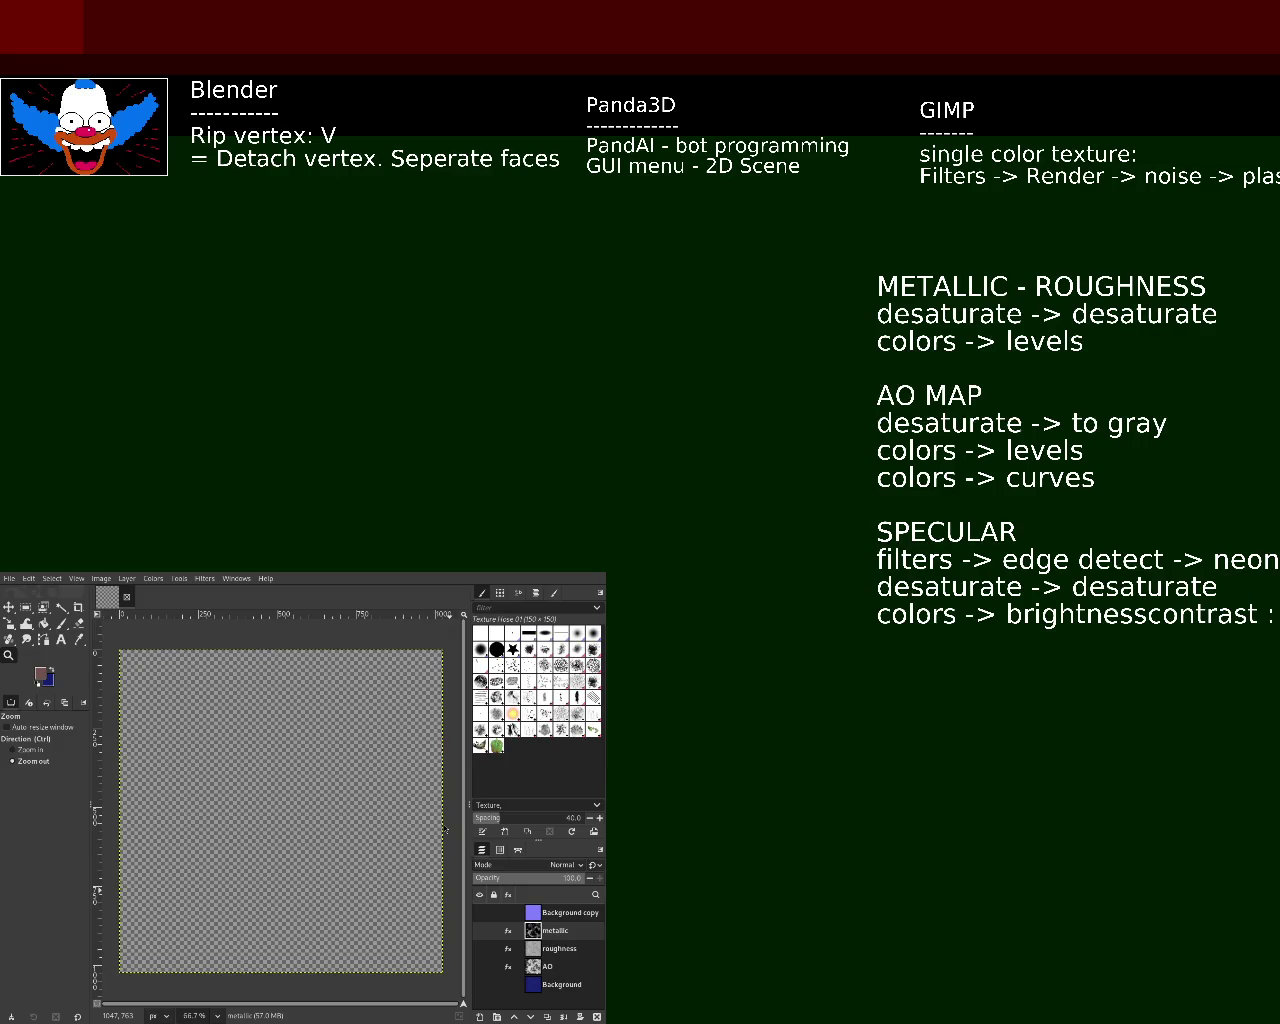
type("- brighness")
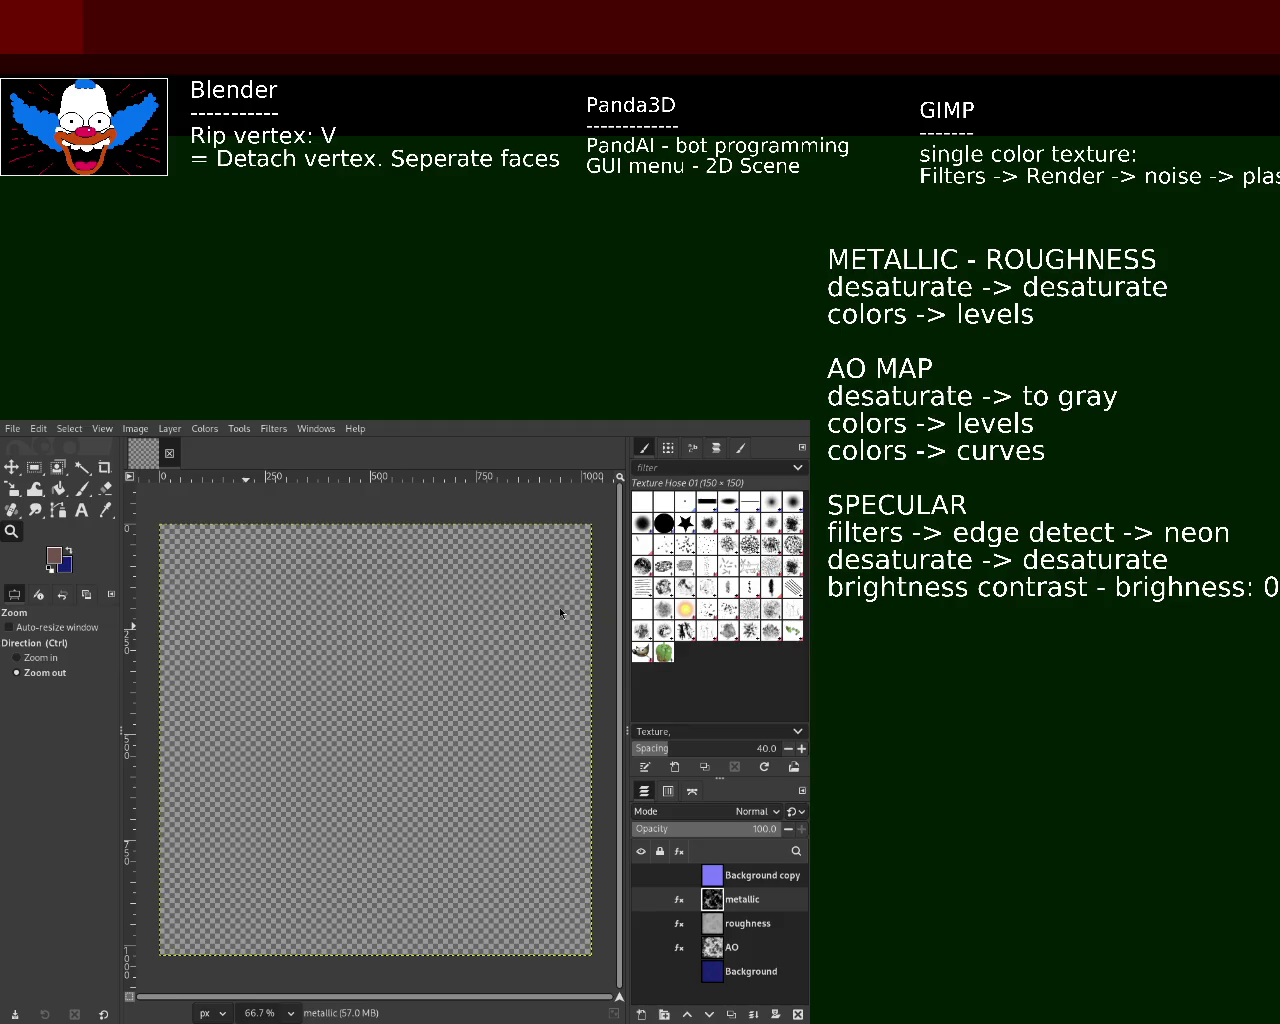
- Duplicate the Background layer as Background copy #1, placed just above it
left_click(717, 966)
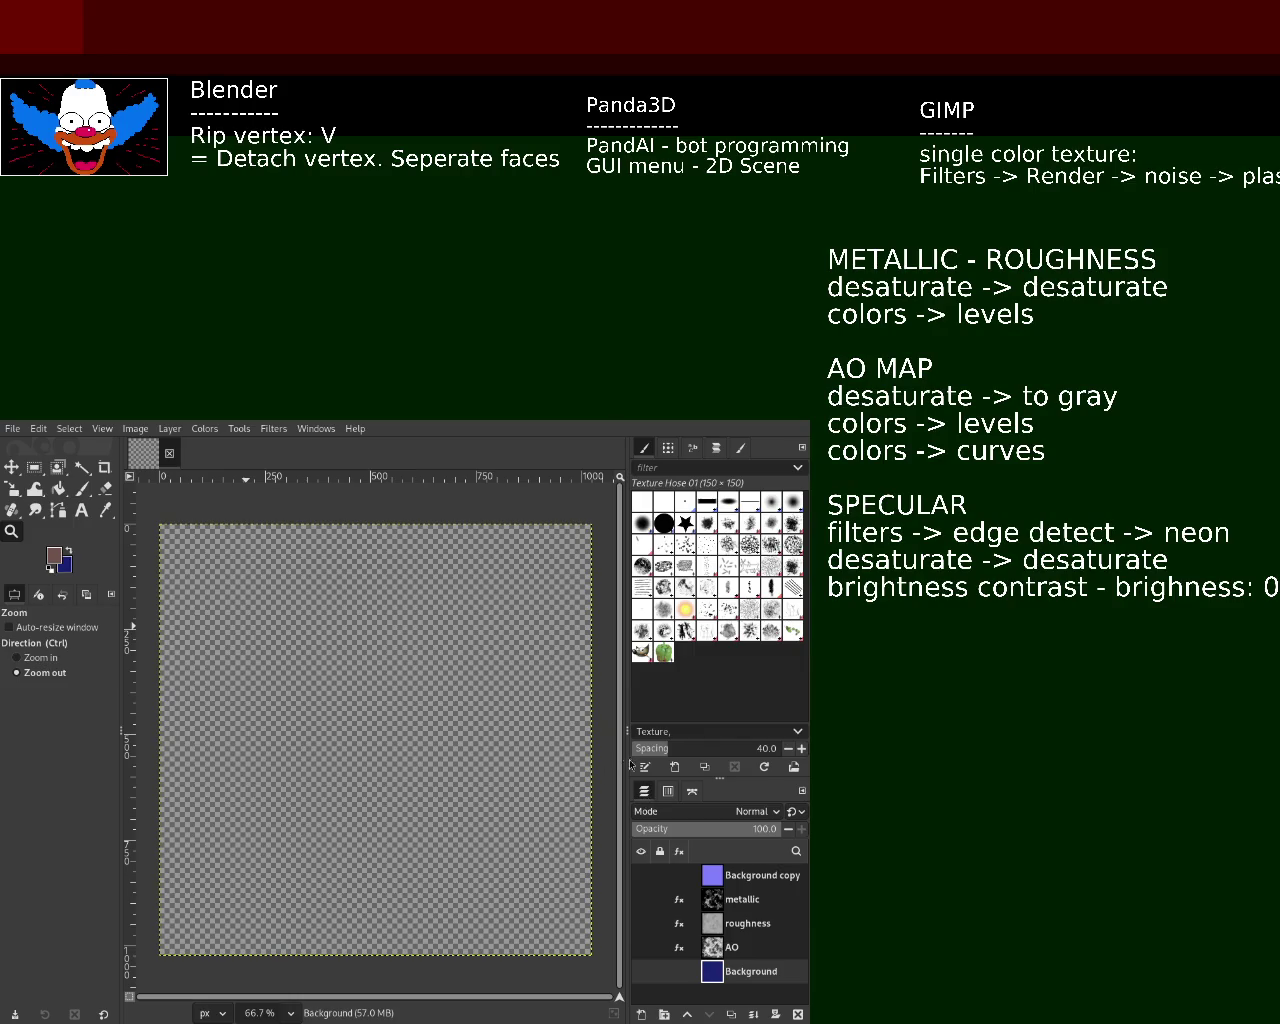
key("shift+ctrl+d")
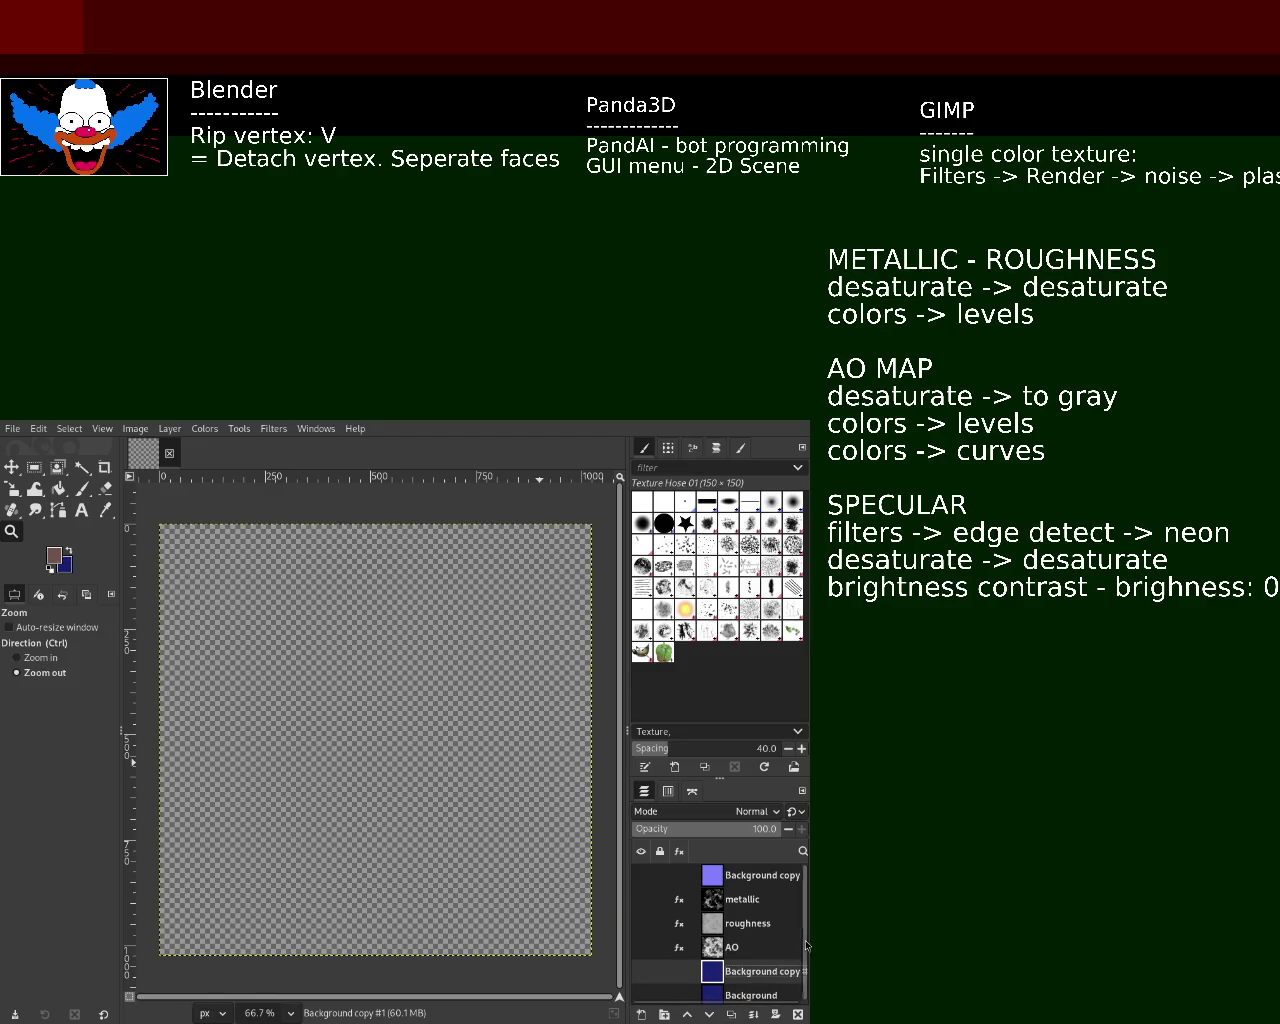
scroll(641, 955, "down", 1)
- Show Background copy #1 on the canvas and correct the overlay note to 'Detaches vertex'
left_click(642, 969)
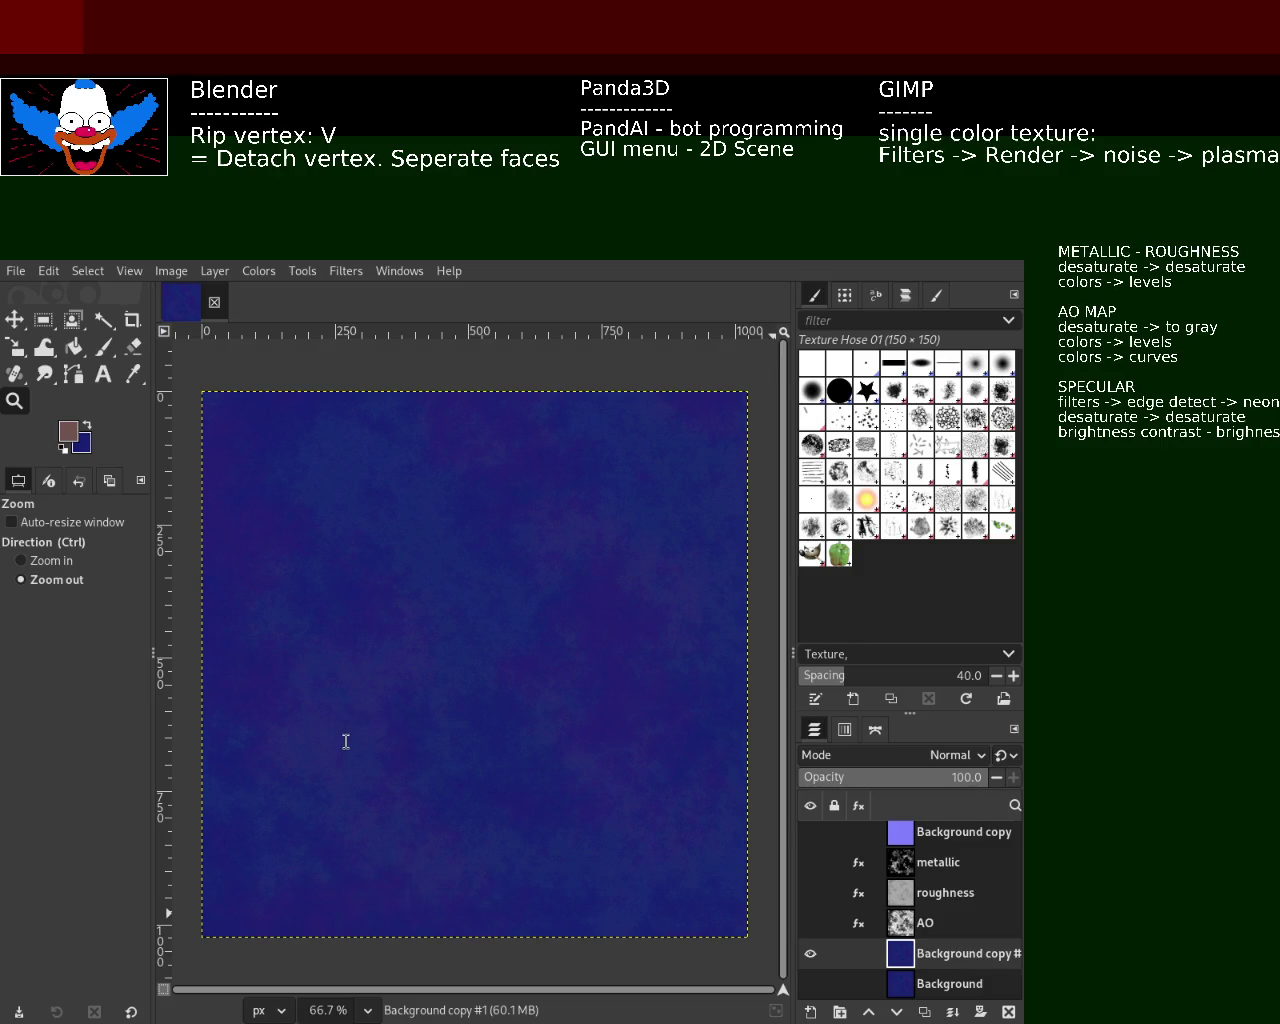
key("Delete")
key("Delete")
type("es")
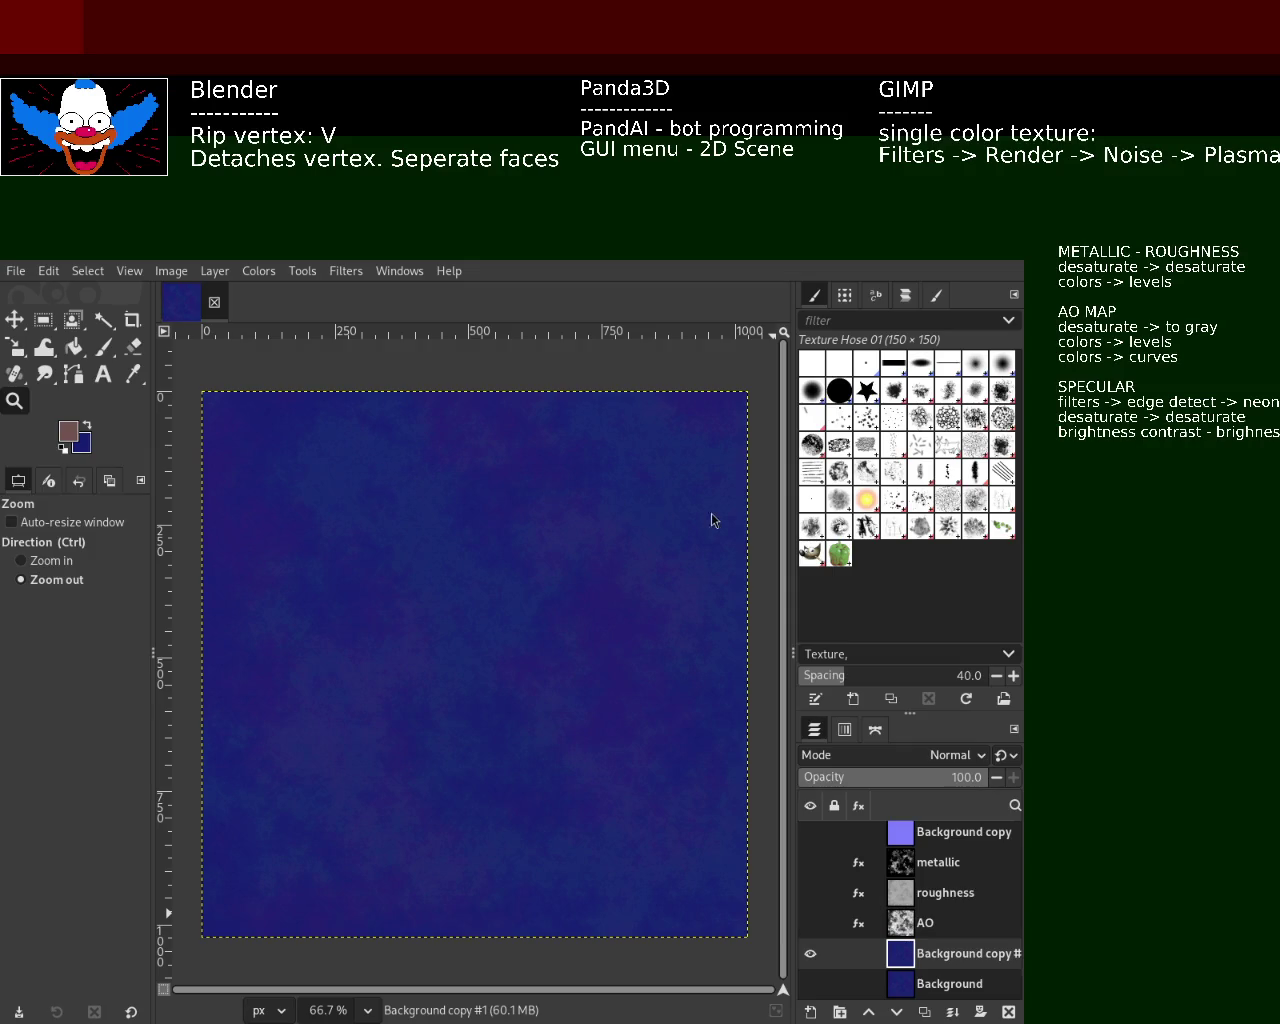
- Toggle the normal-map, metallic, roughness and AO layers, and turn on Background
left_click(810, 832)
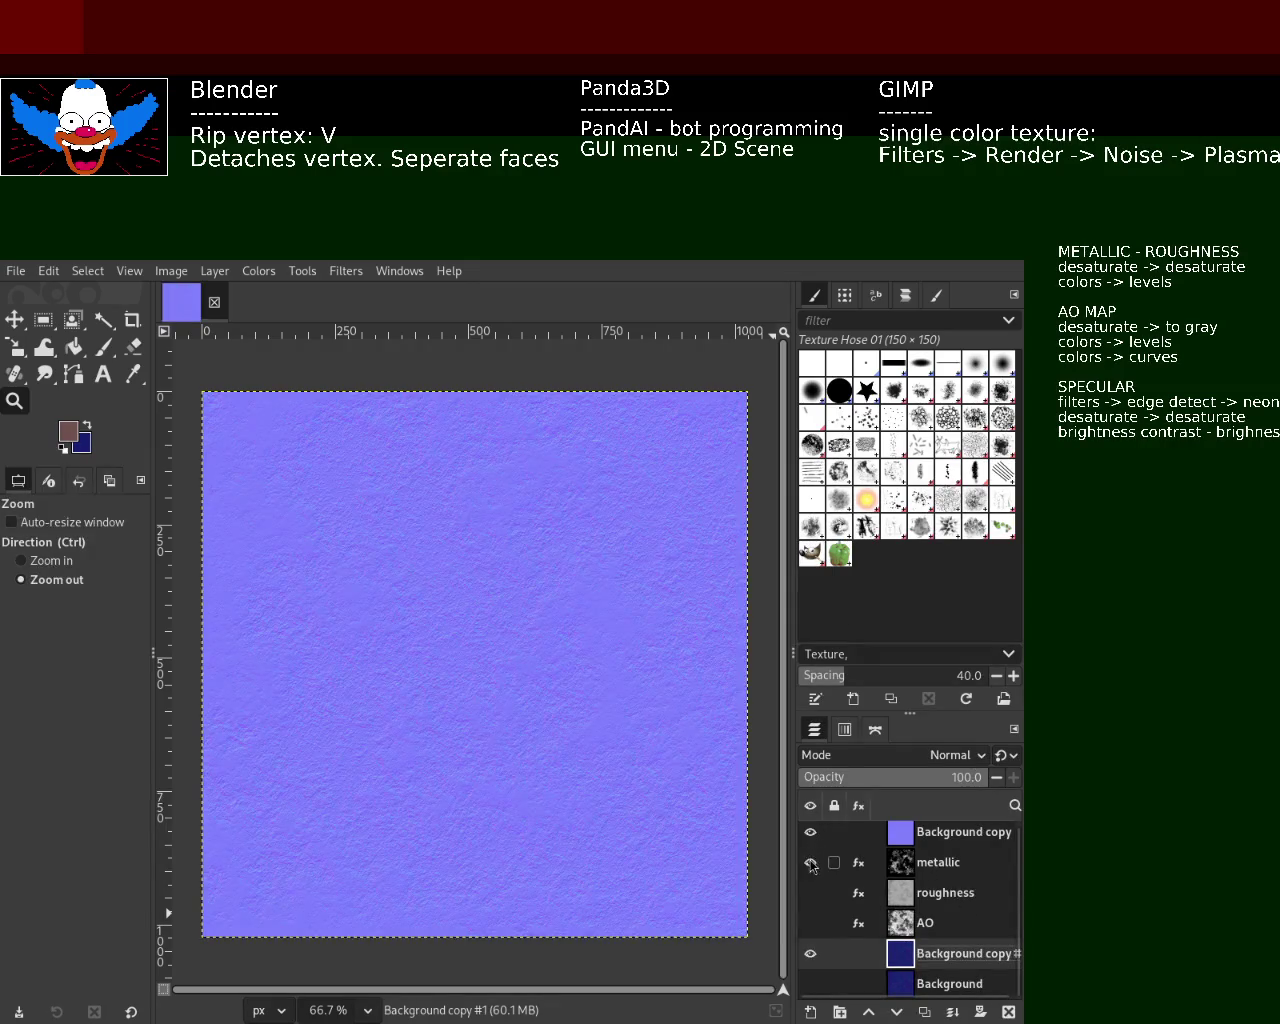
left_click(810, 832)
left_click(810, 862)
left_click(810, 893)
left_click(810, 862)
left_click(810, 923)
left_click(810, 984)
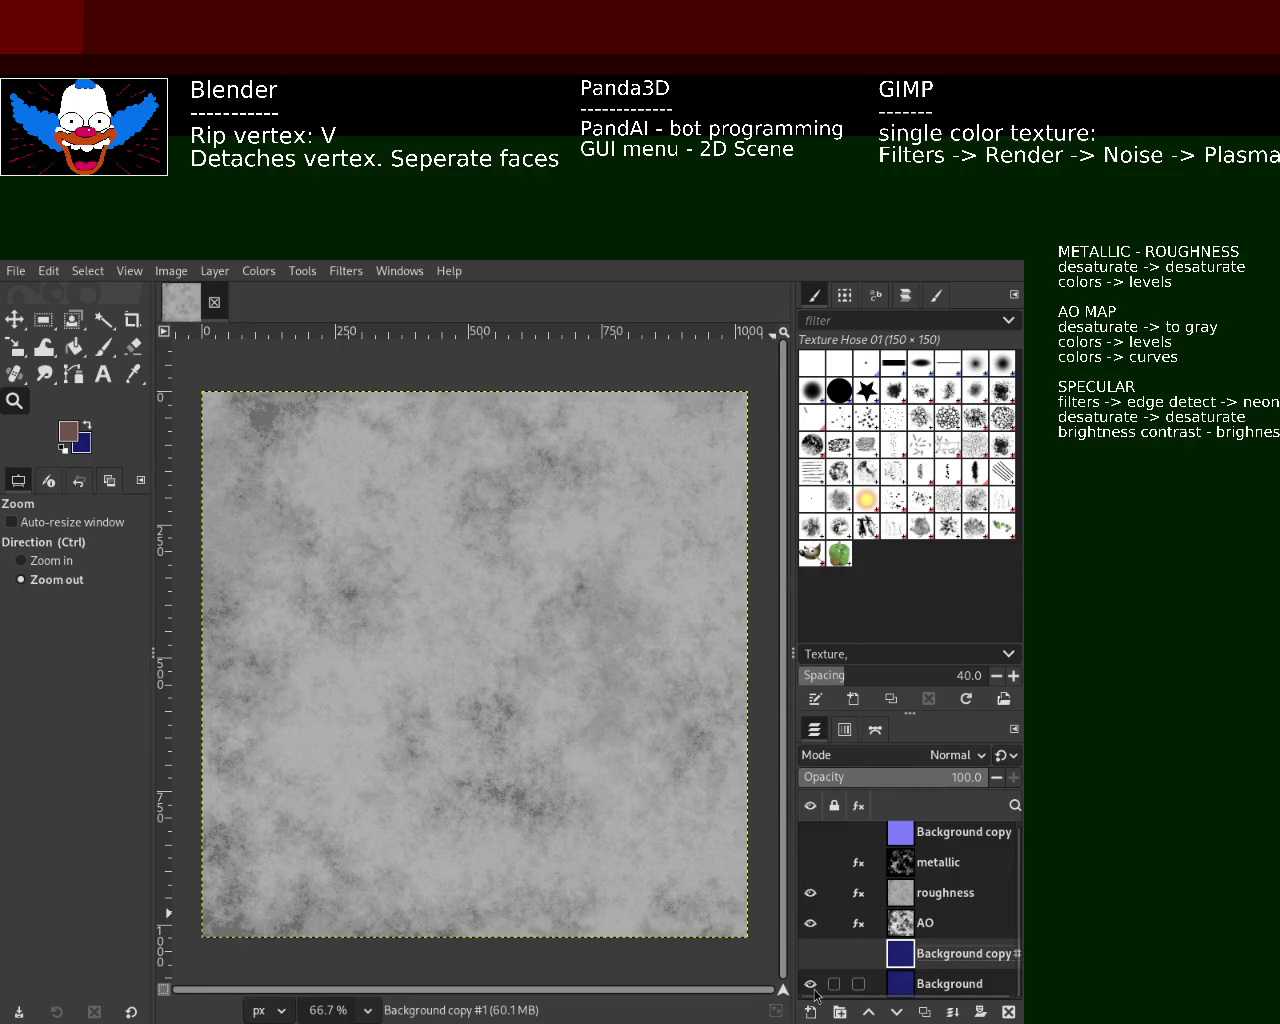
- Flip the AO layer on and off against roughness, then show roughness and metallic again
left_click(810, 893)
left_click(810, 923)
left_click(810, 923)
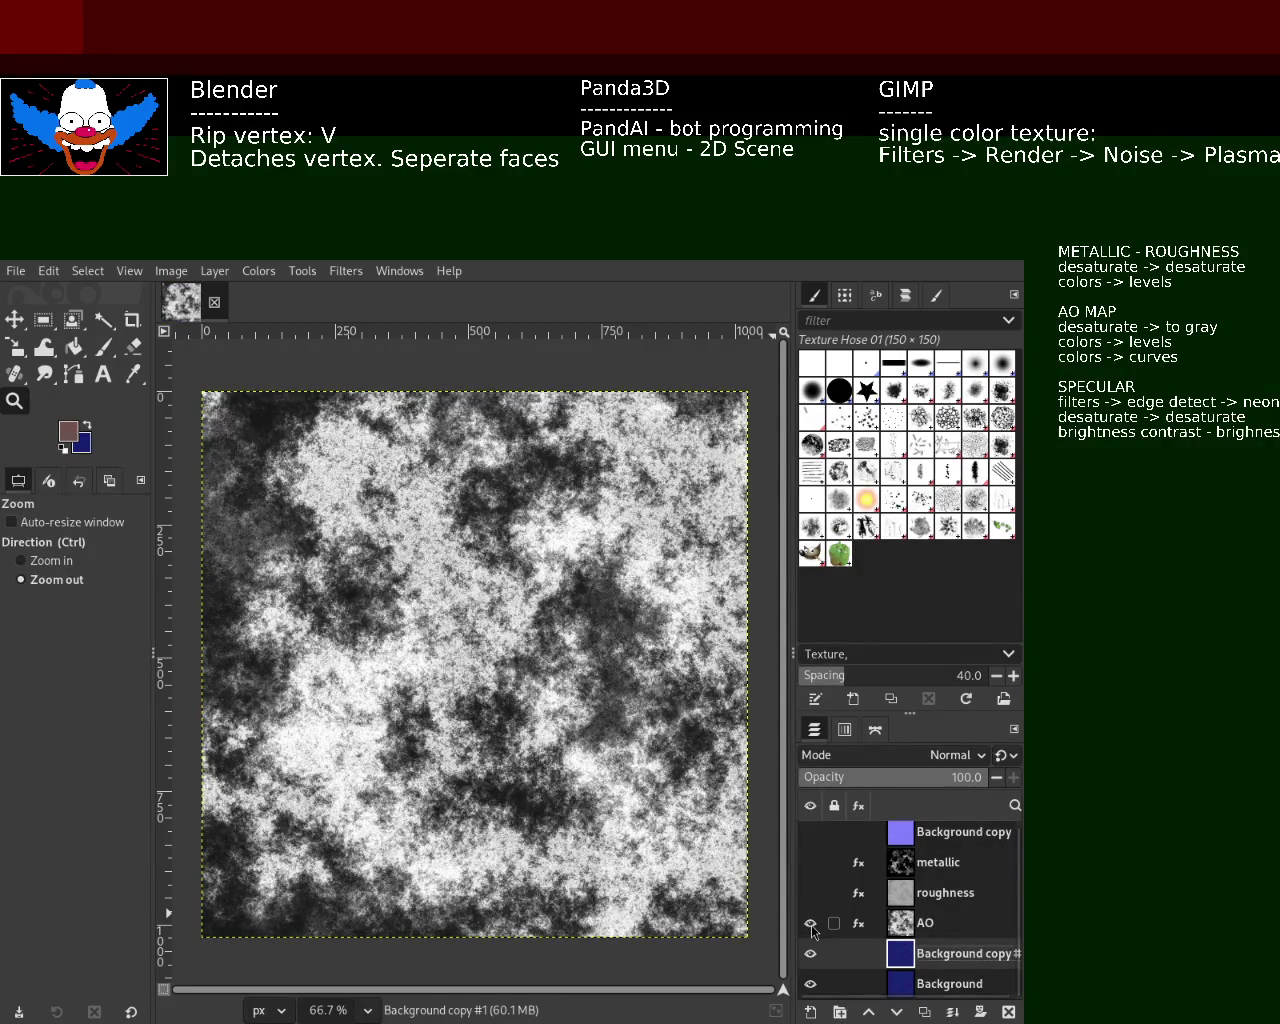
left_click(810, 923)
left_click(810, 923)
left_click(810, 923)
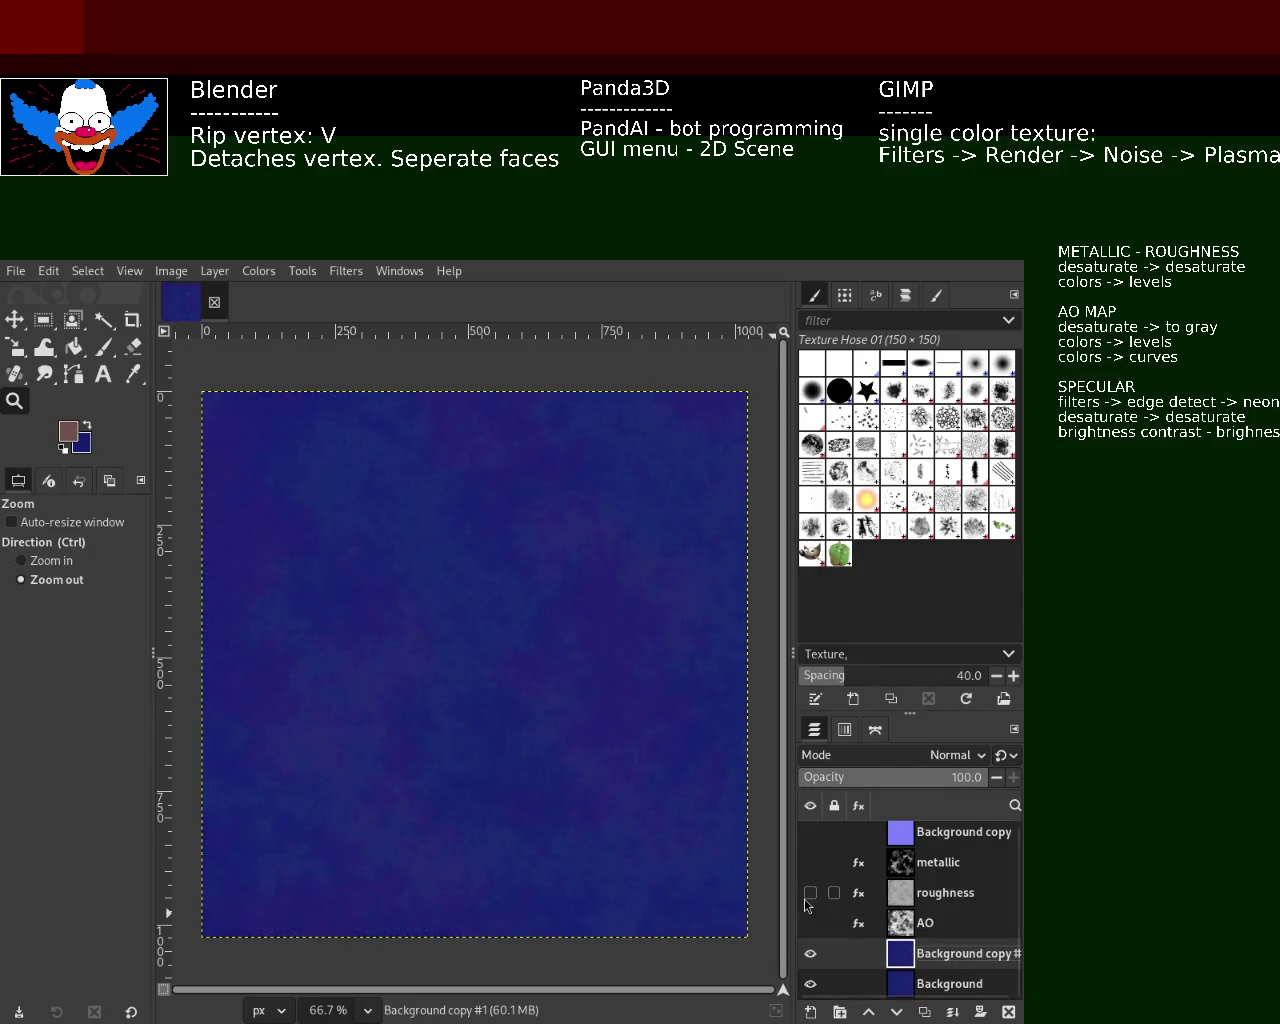
left_click(810, 893)
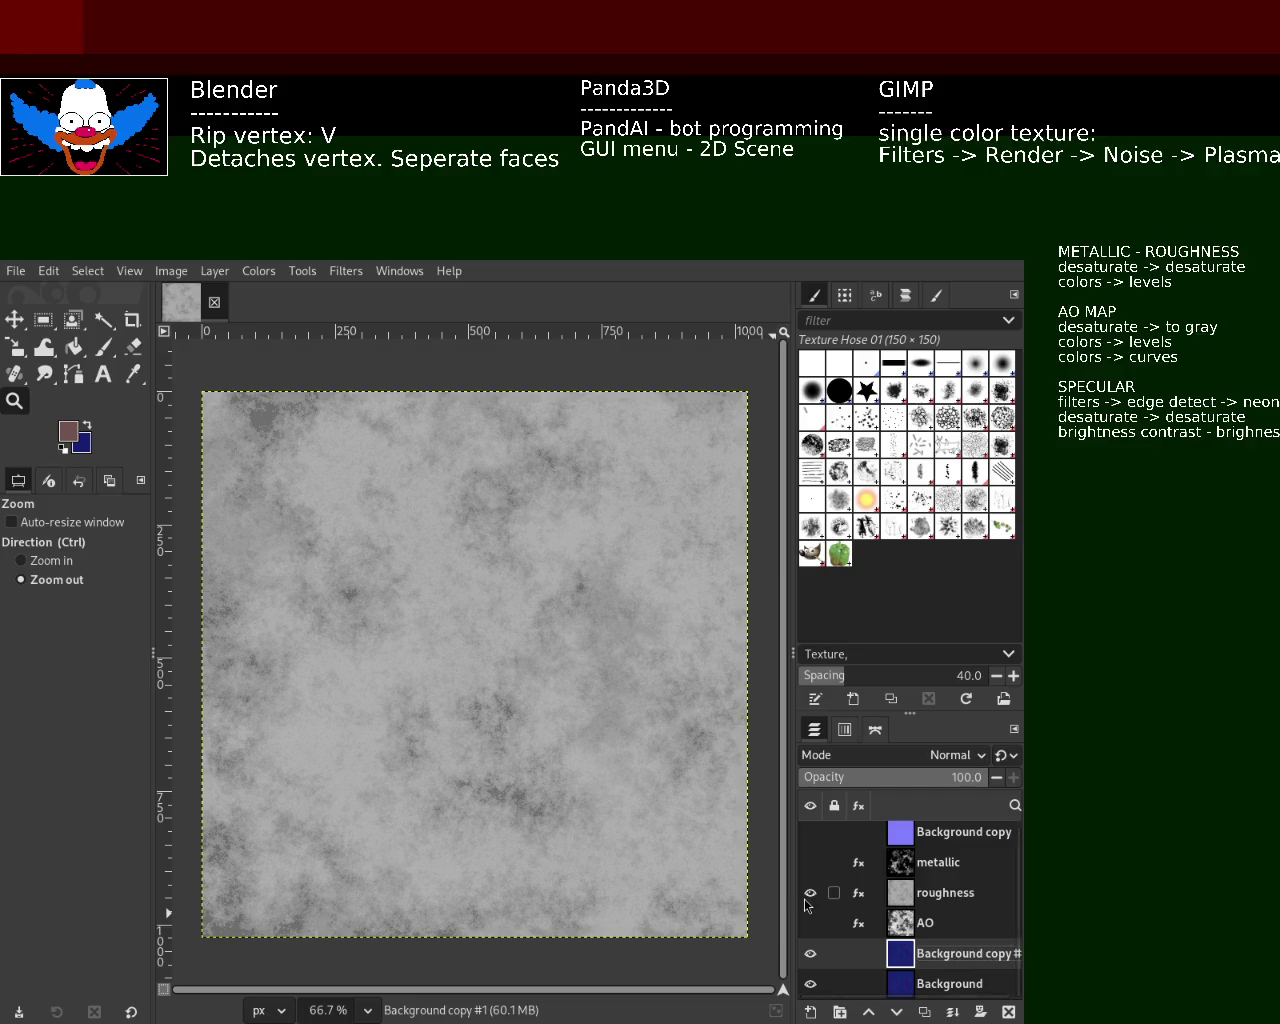
left_click(810, 862)
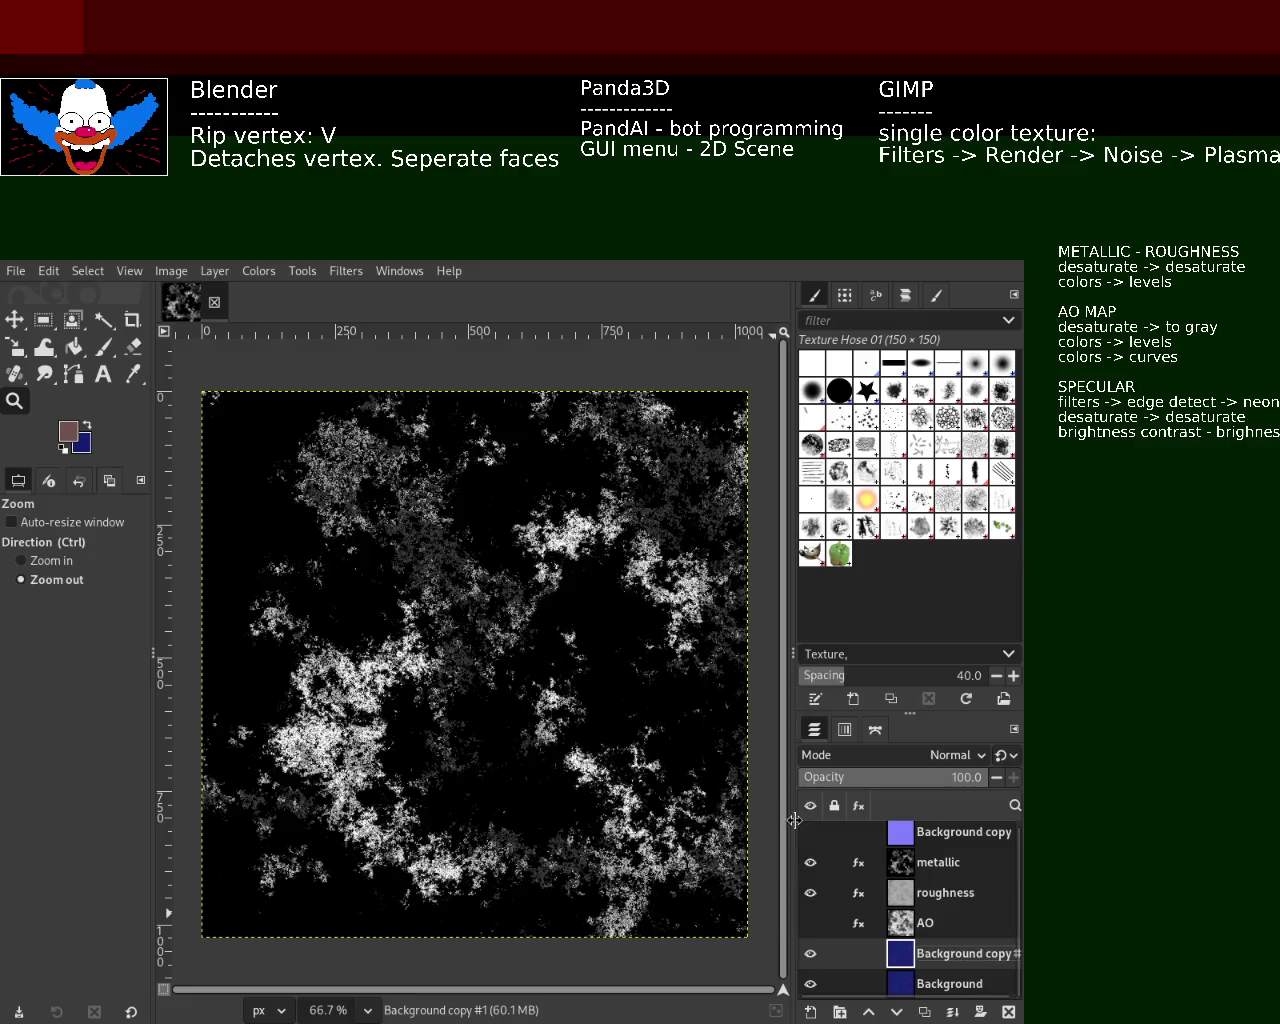
- Step through normal map, metallic, roughness and AO, finally hiding AO and Background
left_click(810, 833)
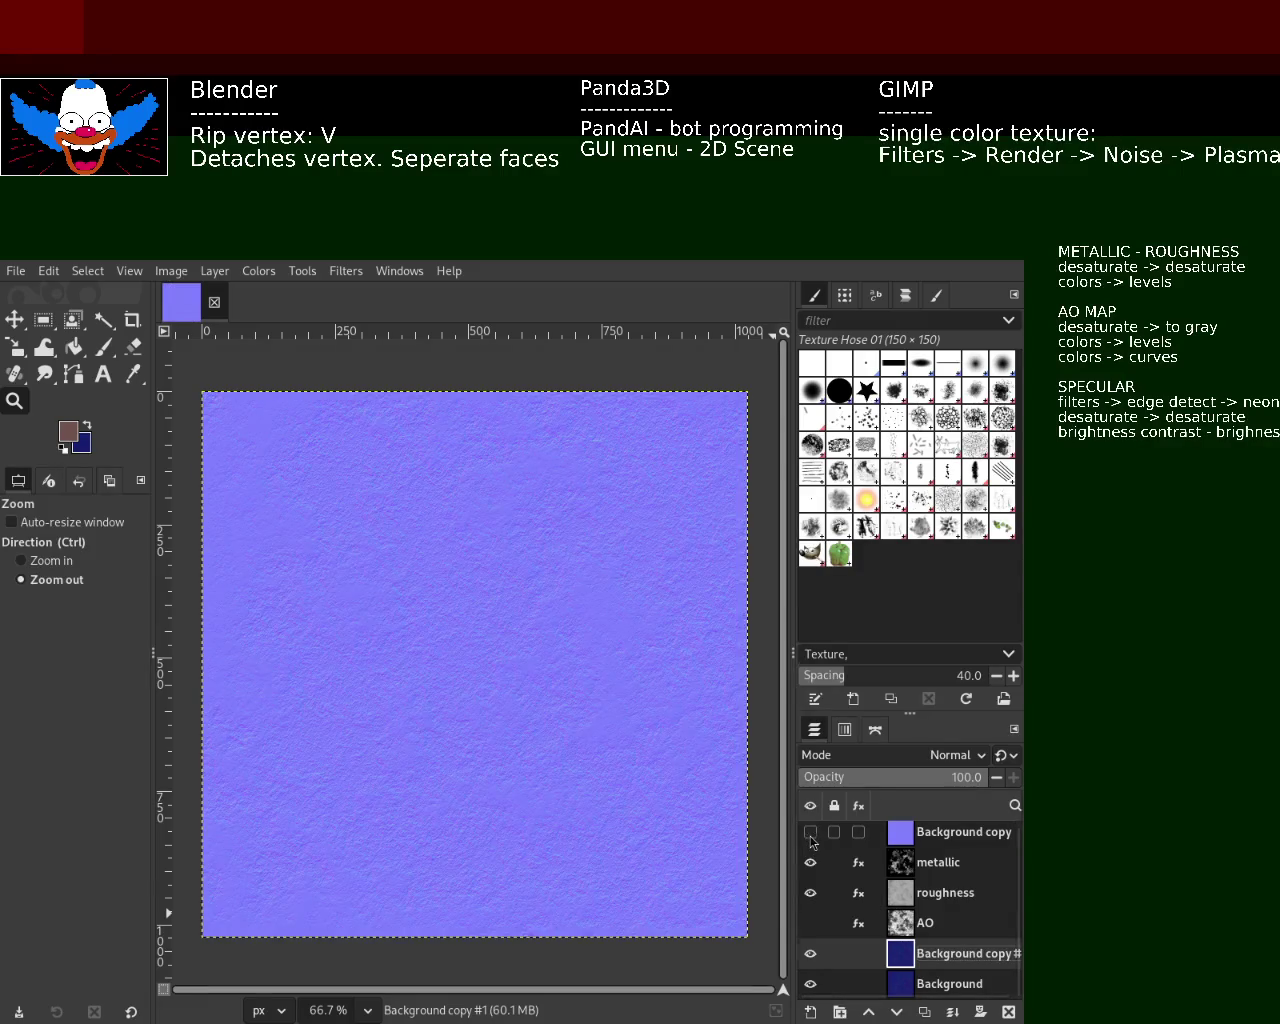
left_click(810, 832)
double_click(812, 862)
left_click(812, 862)
left_click(810, 893)
left_click(810, 893)
left_click(810, 893)
left_click(810, 923)
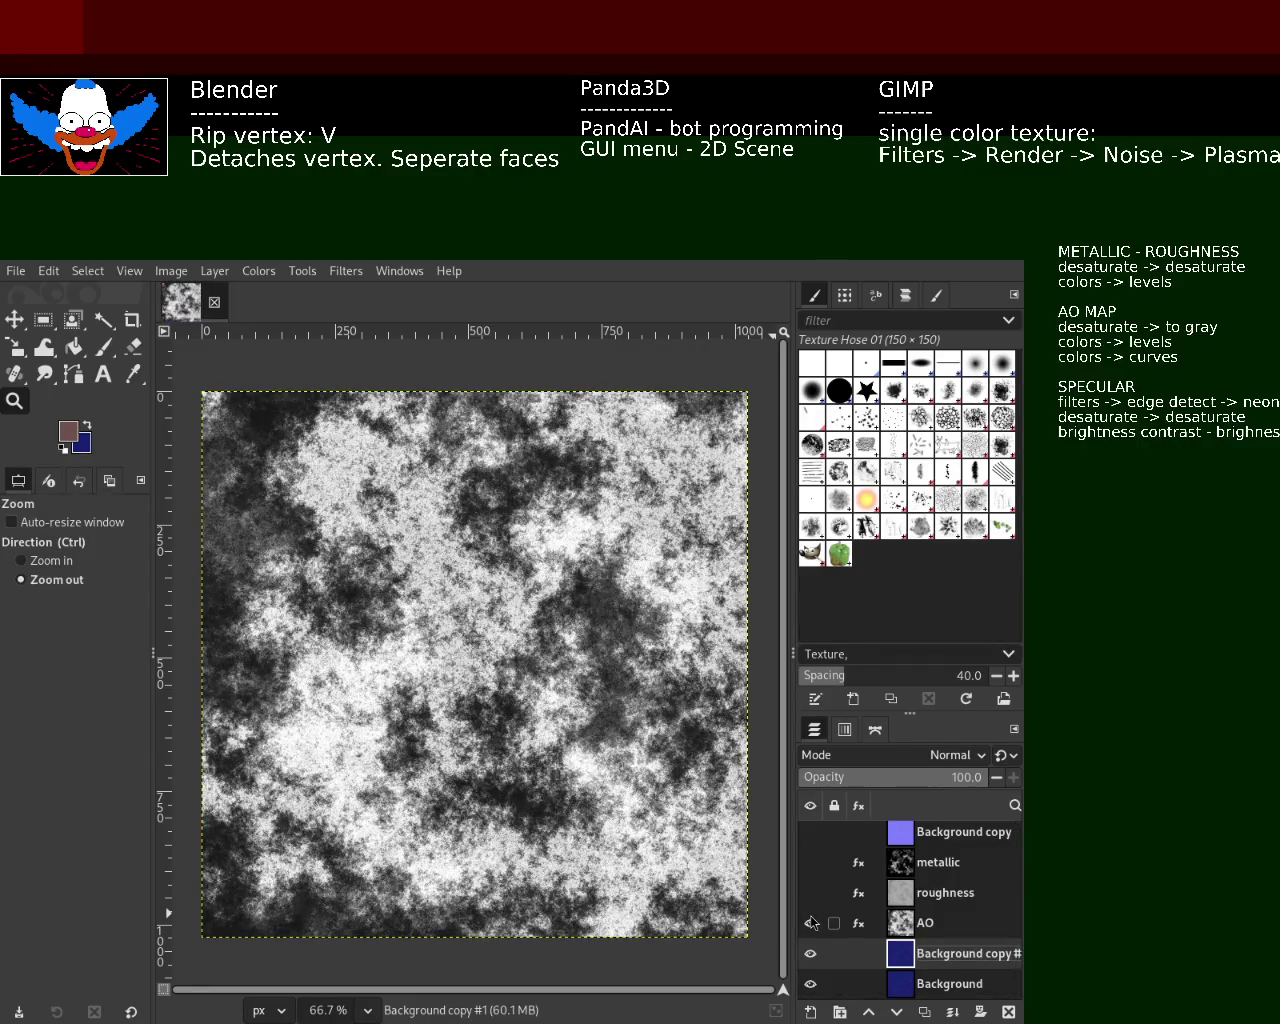
left_click(810, 893)
left_click(810, 893)
left_click(810, 893)
left_click(810, 923)
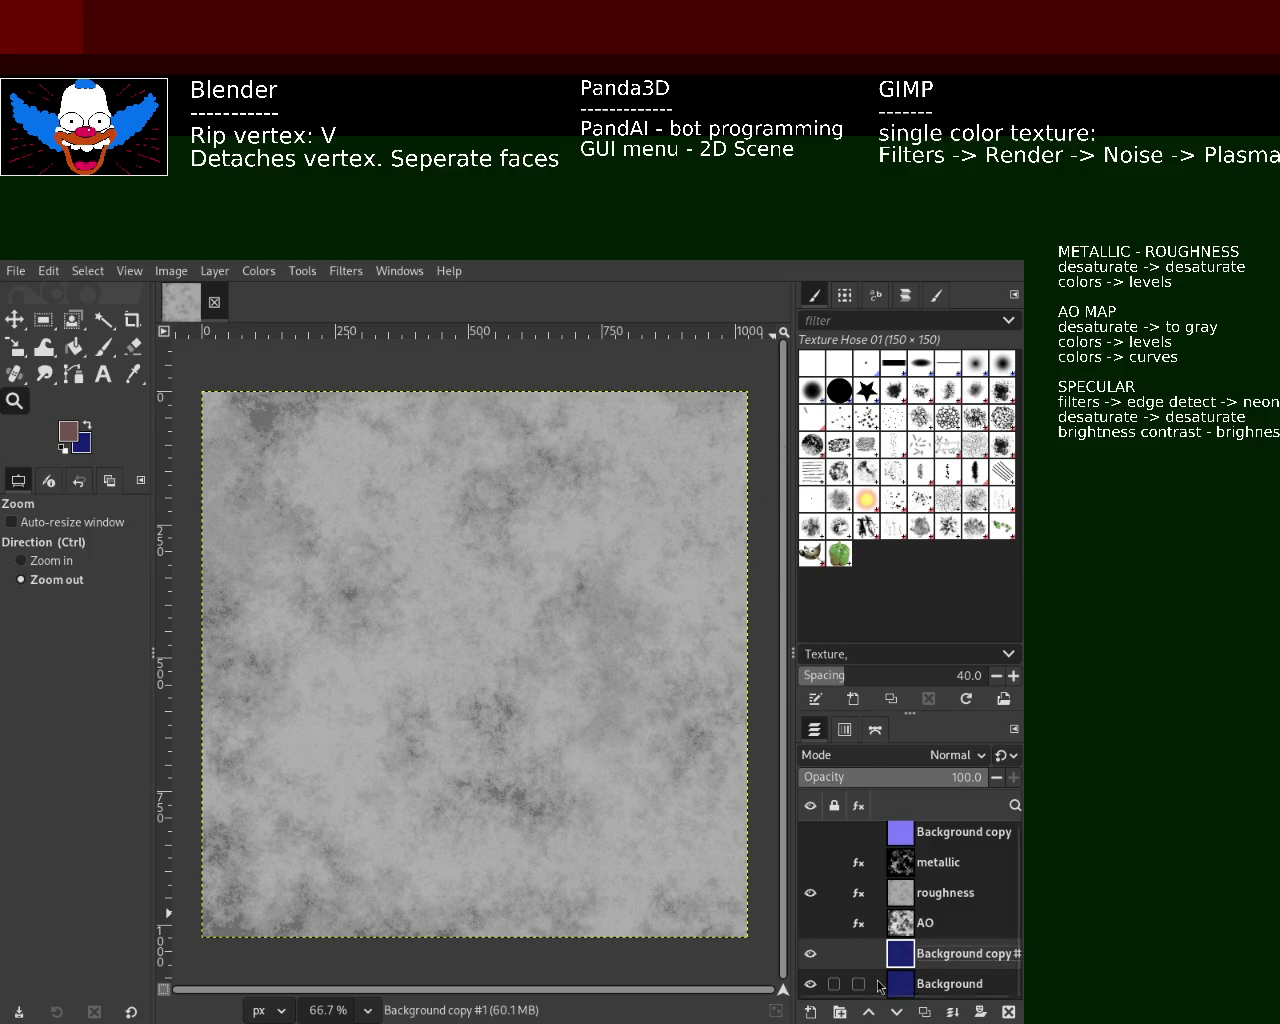
left_click(810, 893)
left_click(810, 923)
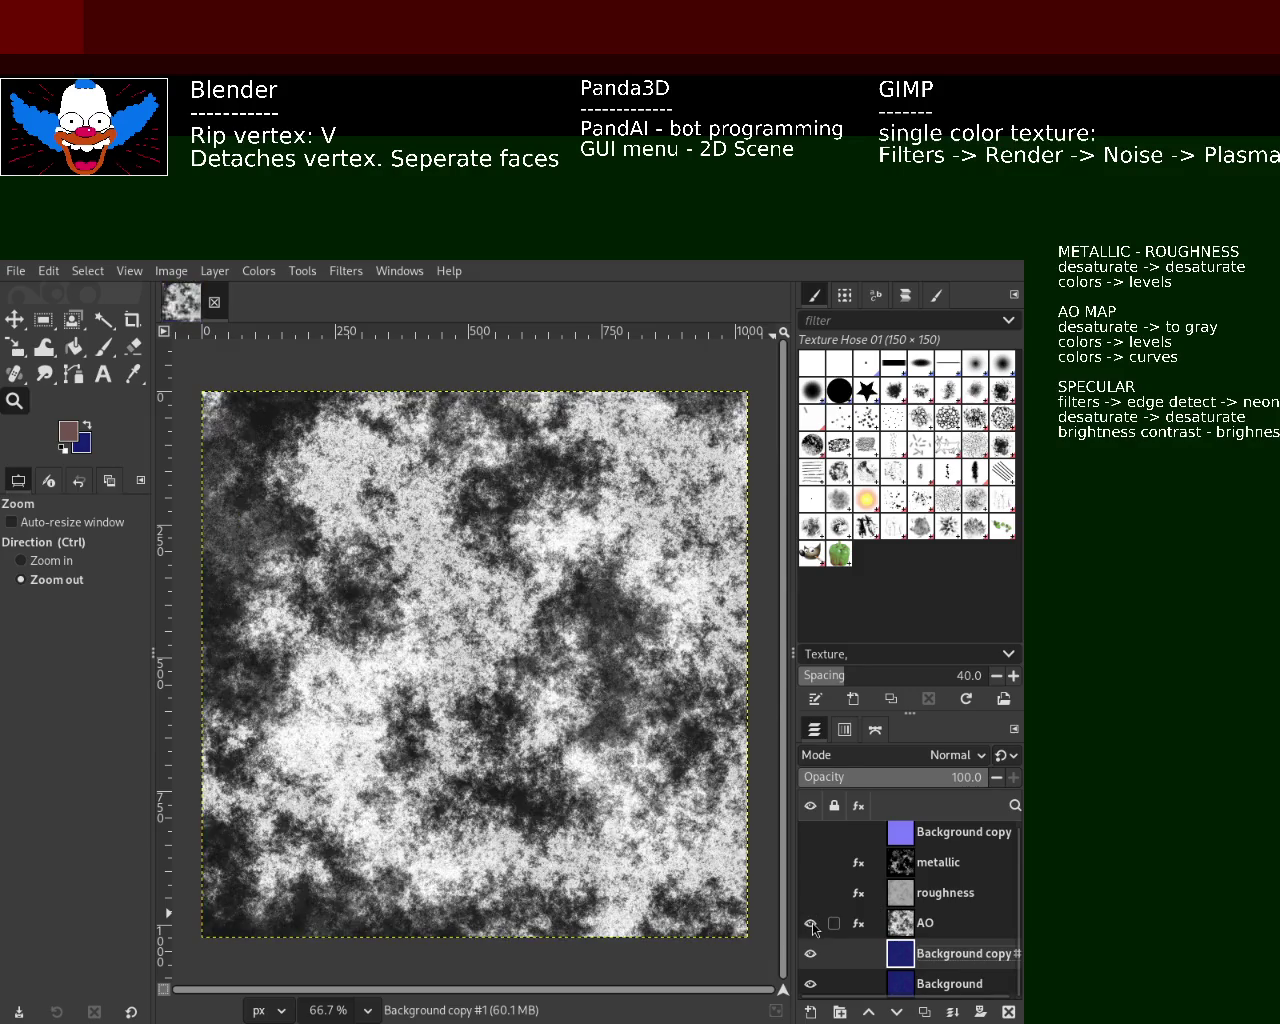
left_click(810, 923)
left_click(810, 983)
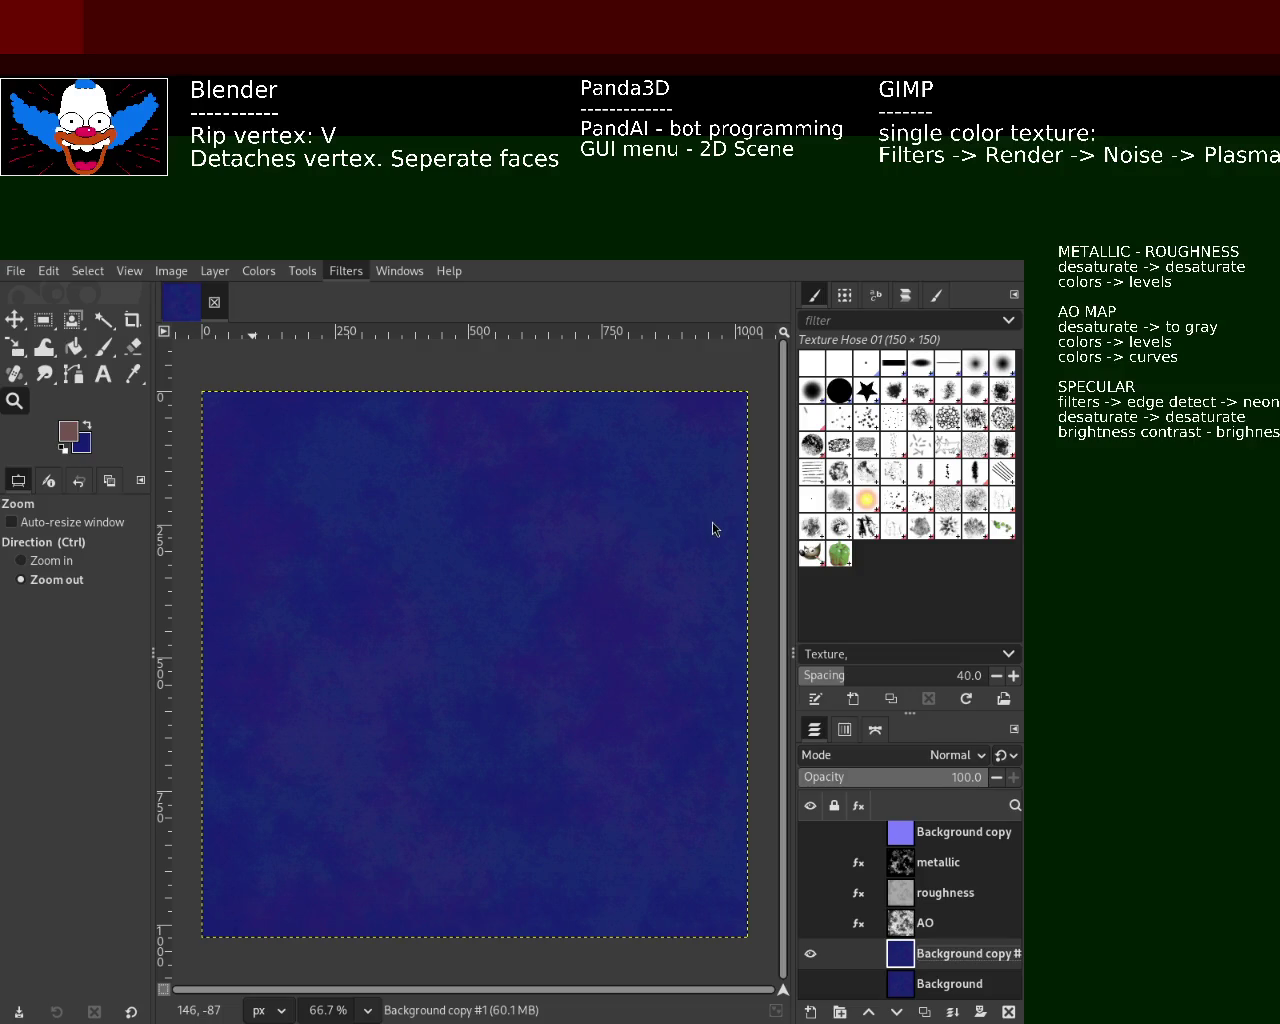
- Apply the Brightness-Contrast filter to Background copy #1, darkening it to near-black
key("ctrl+f")
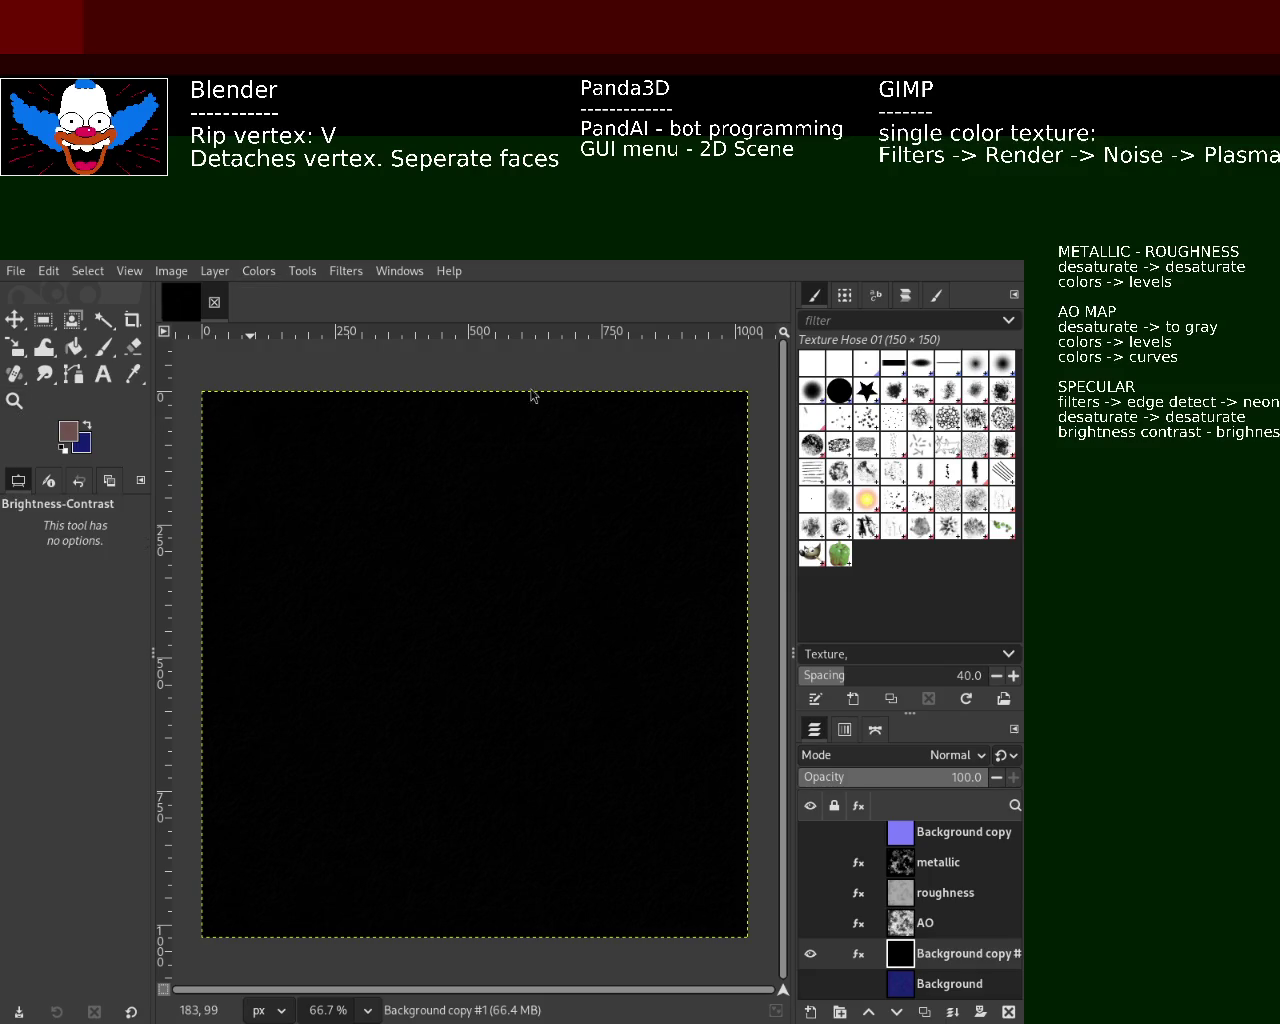
- Delete the Brightness-Contrast effect from Background copy #1 so its texture shows again
left_click(858, 953)
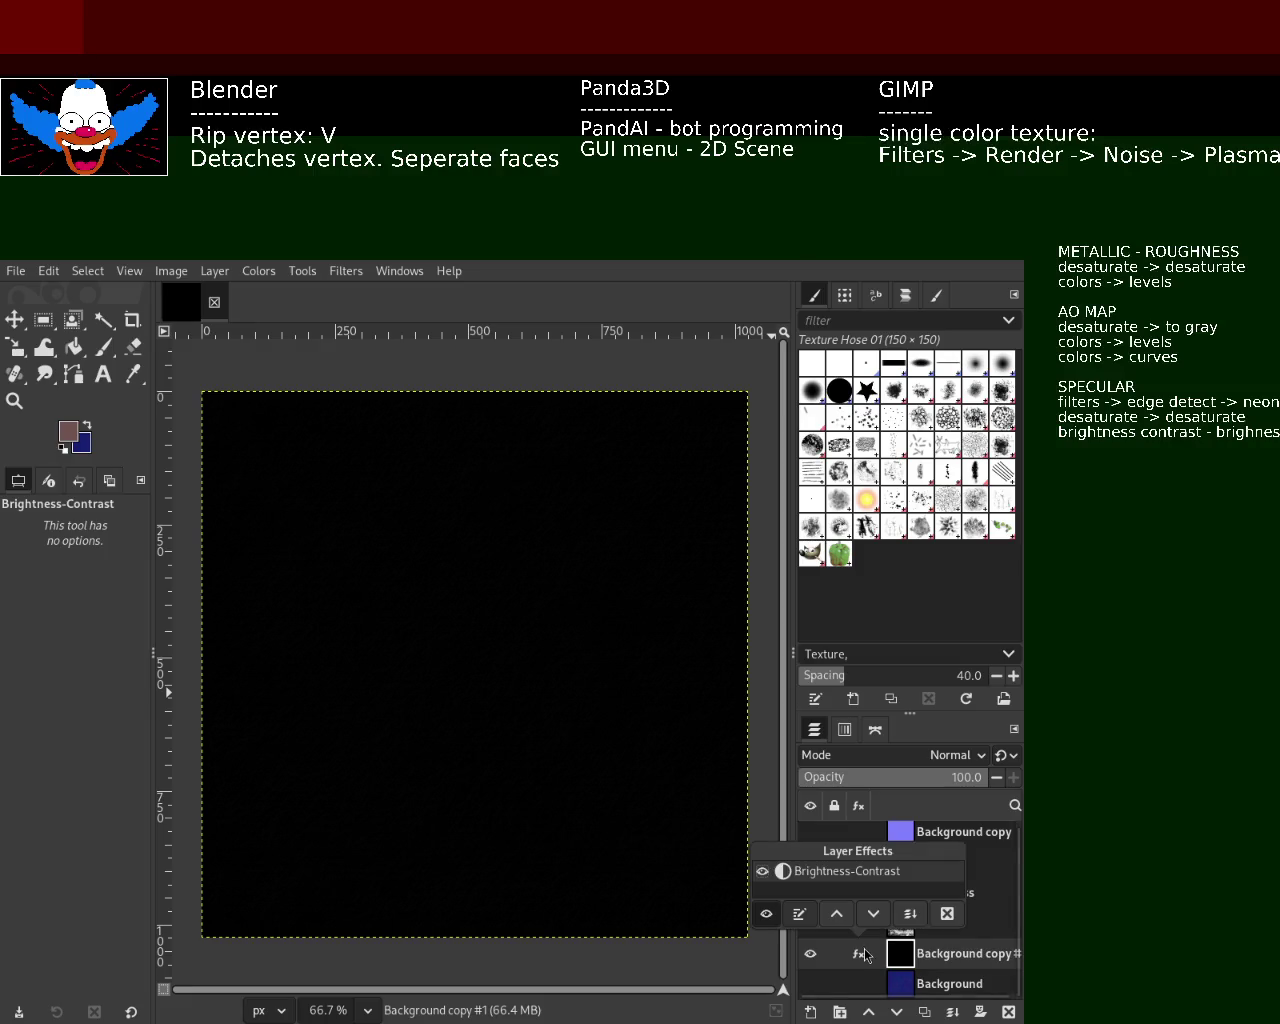
left_click(928, 914)
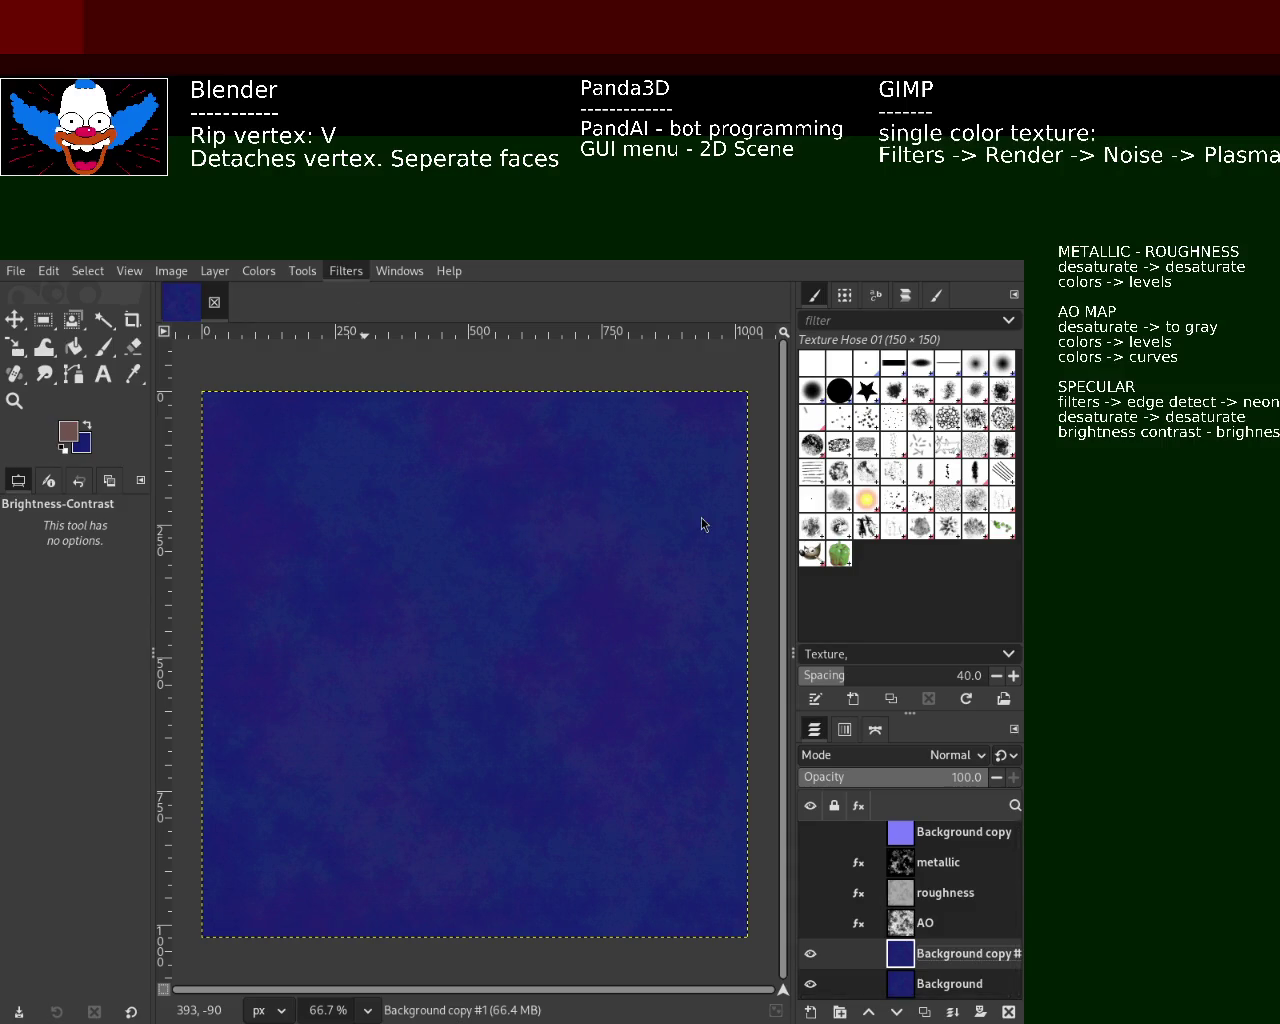
key("ctrl+f")
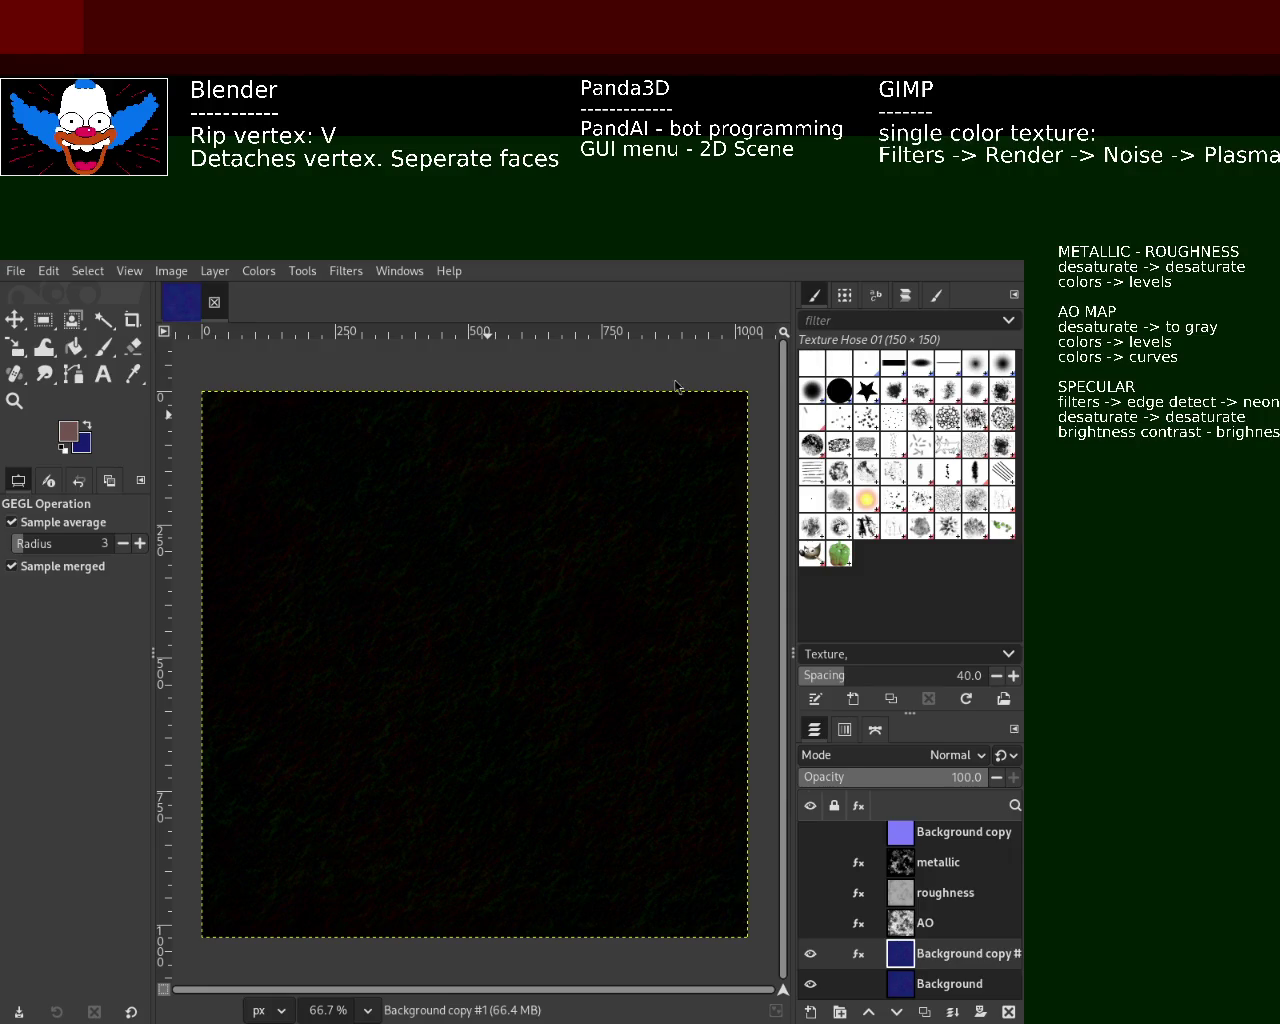
- Commit the Neon edge-detect result into Background copy #1's pixels
key("Return")
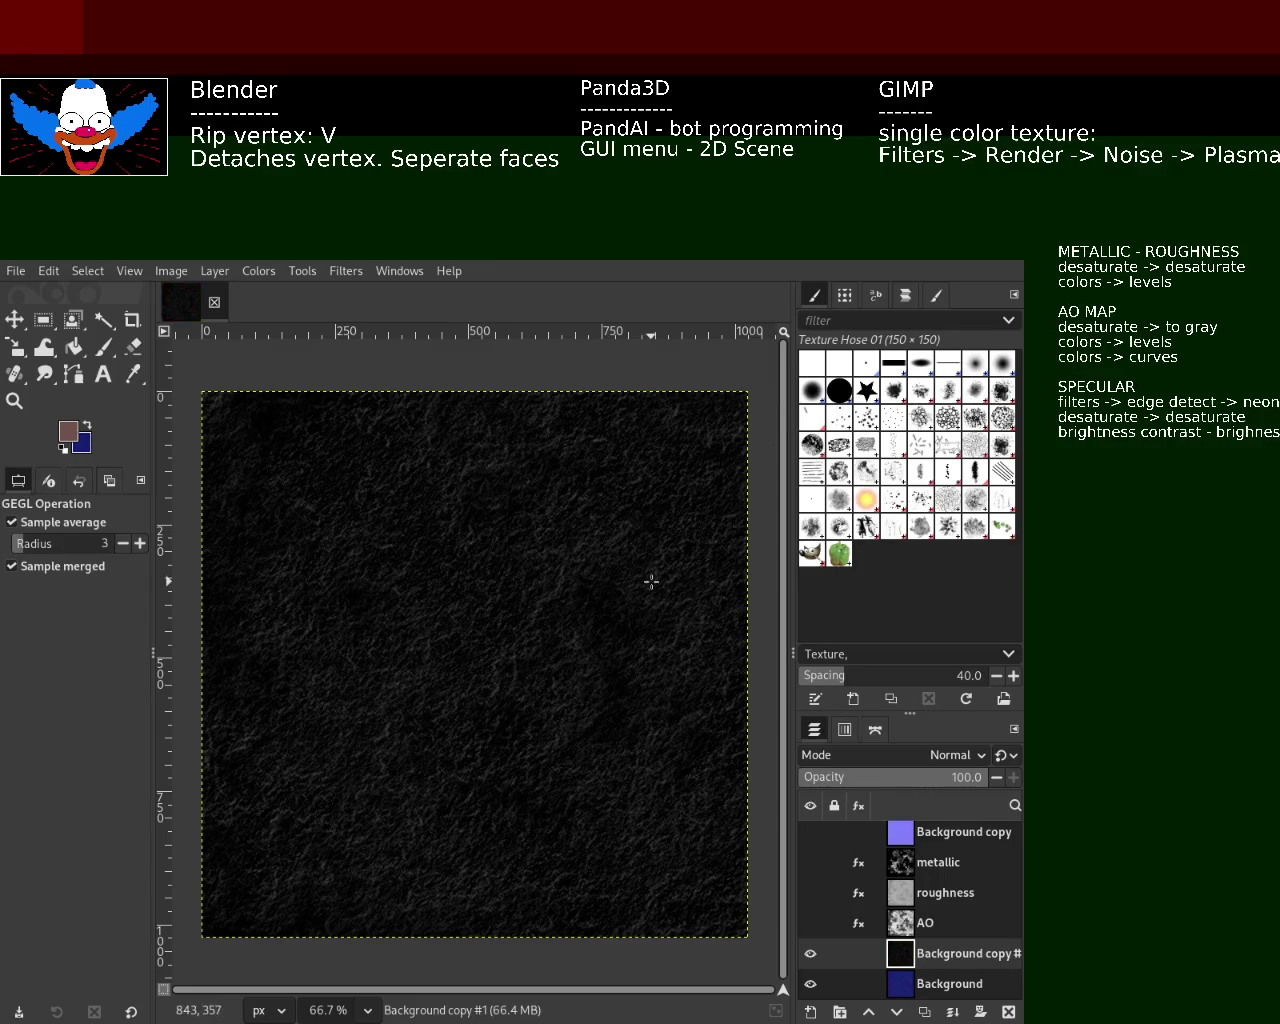
- Change the Background copy #1 layer's name to 'Specular' in the Layers panel
double_click(995, 953)
type("Specular")
key("Return")
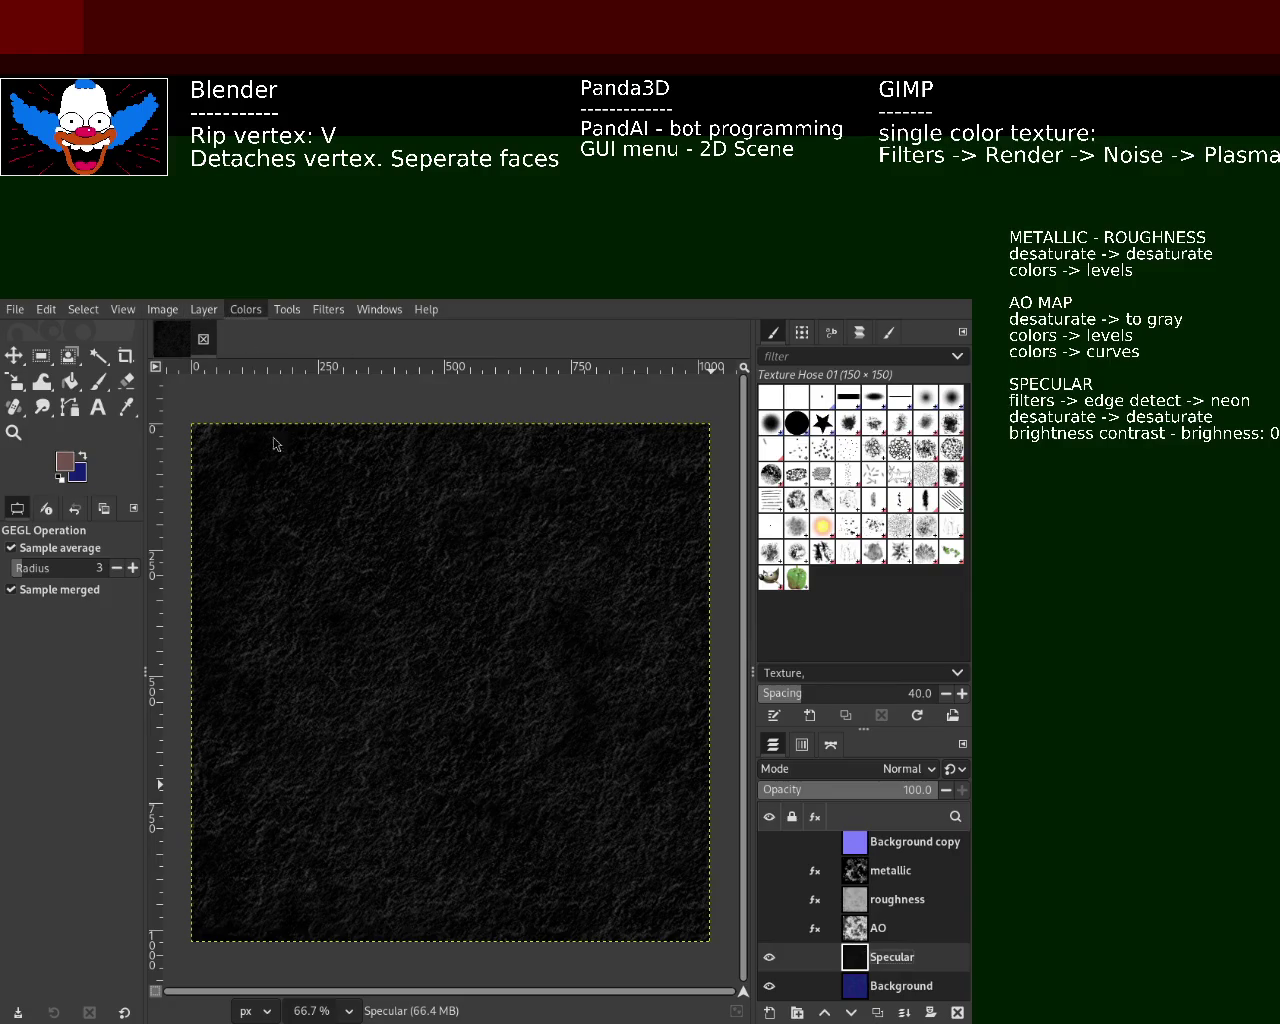
- Lower the Specular layer's brightness with a Brightness-Contrast adjustment
left_click(320, 480)
mouse_move(297, 480)
left_mouse_down()
mouse_move(263, 475)
mouse_move(277, 477)
left_mouse_up()
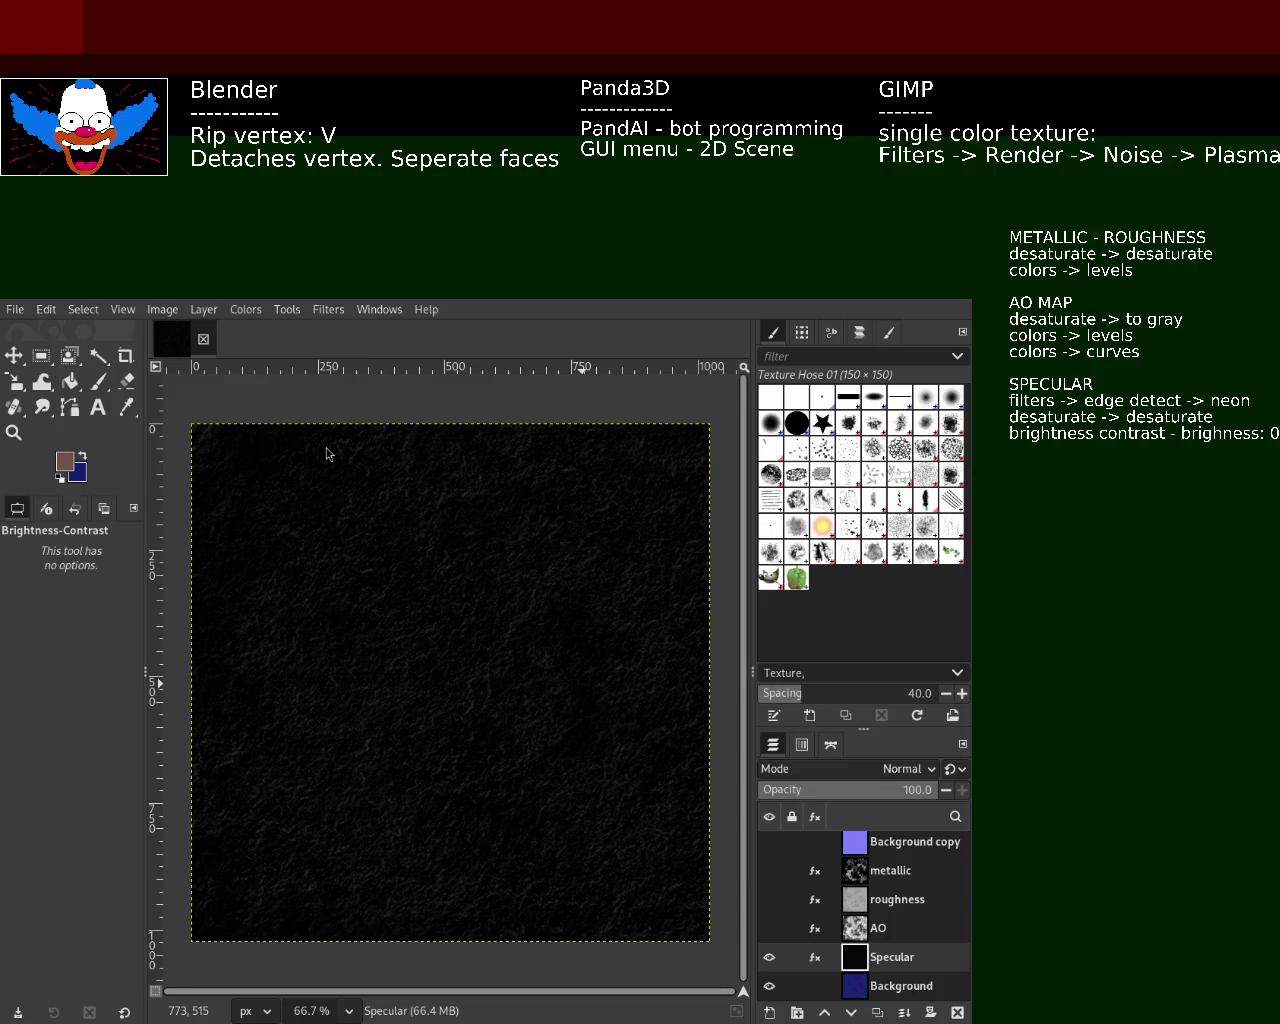
mouse_move(769, 957)
left_click(769, 929)
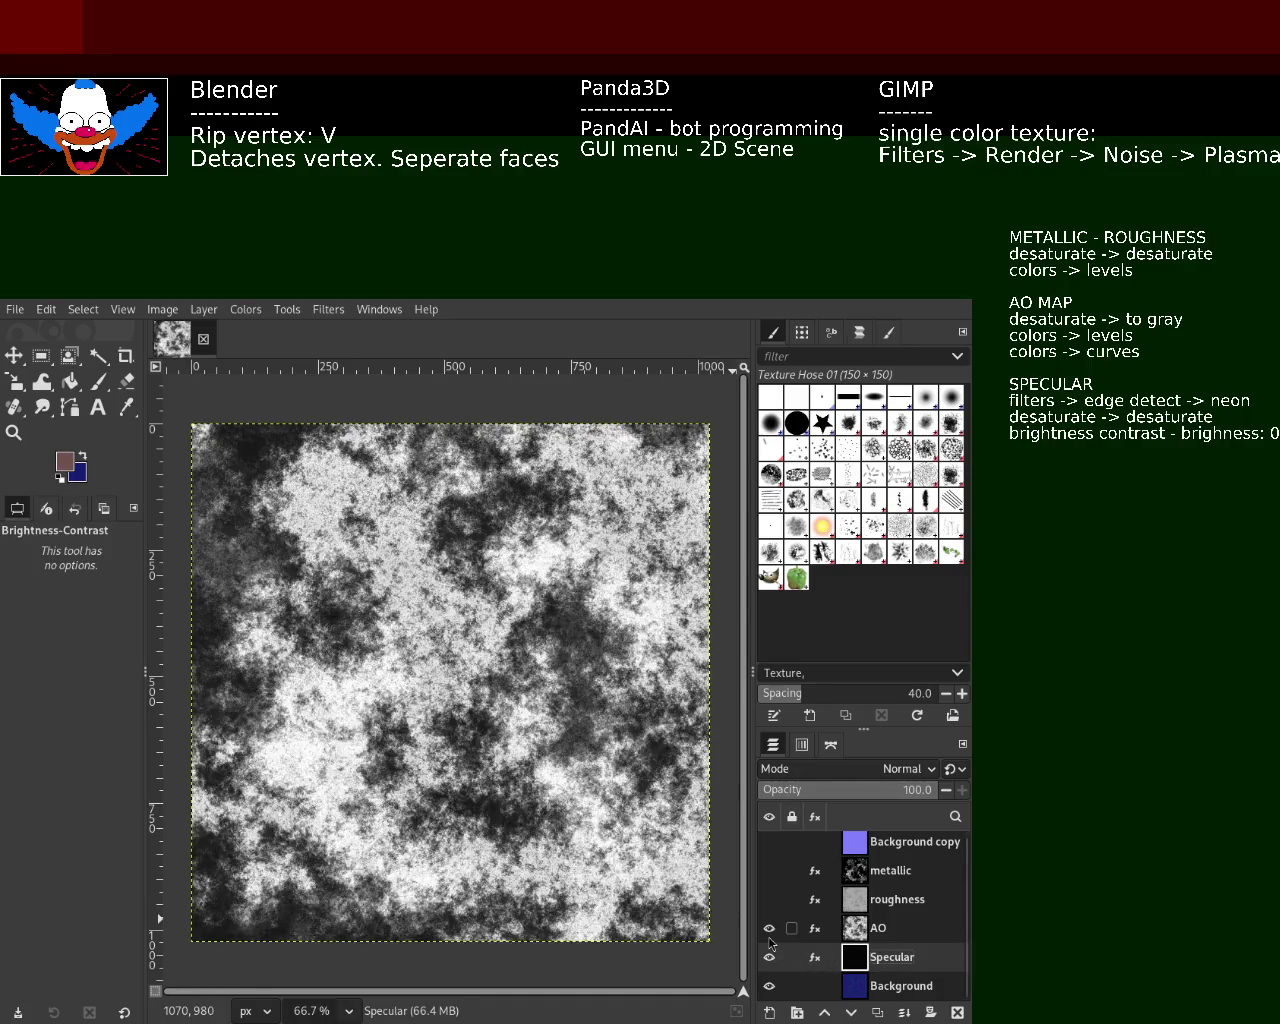
left_click(769, 957)
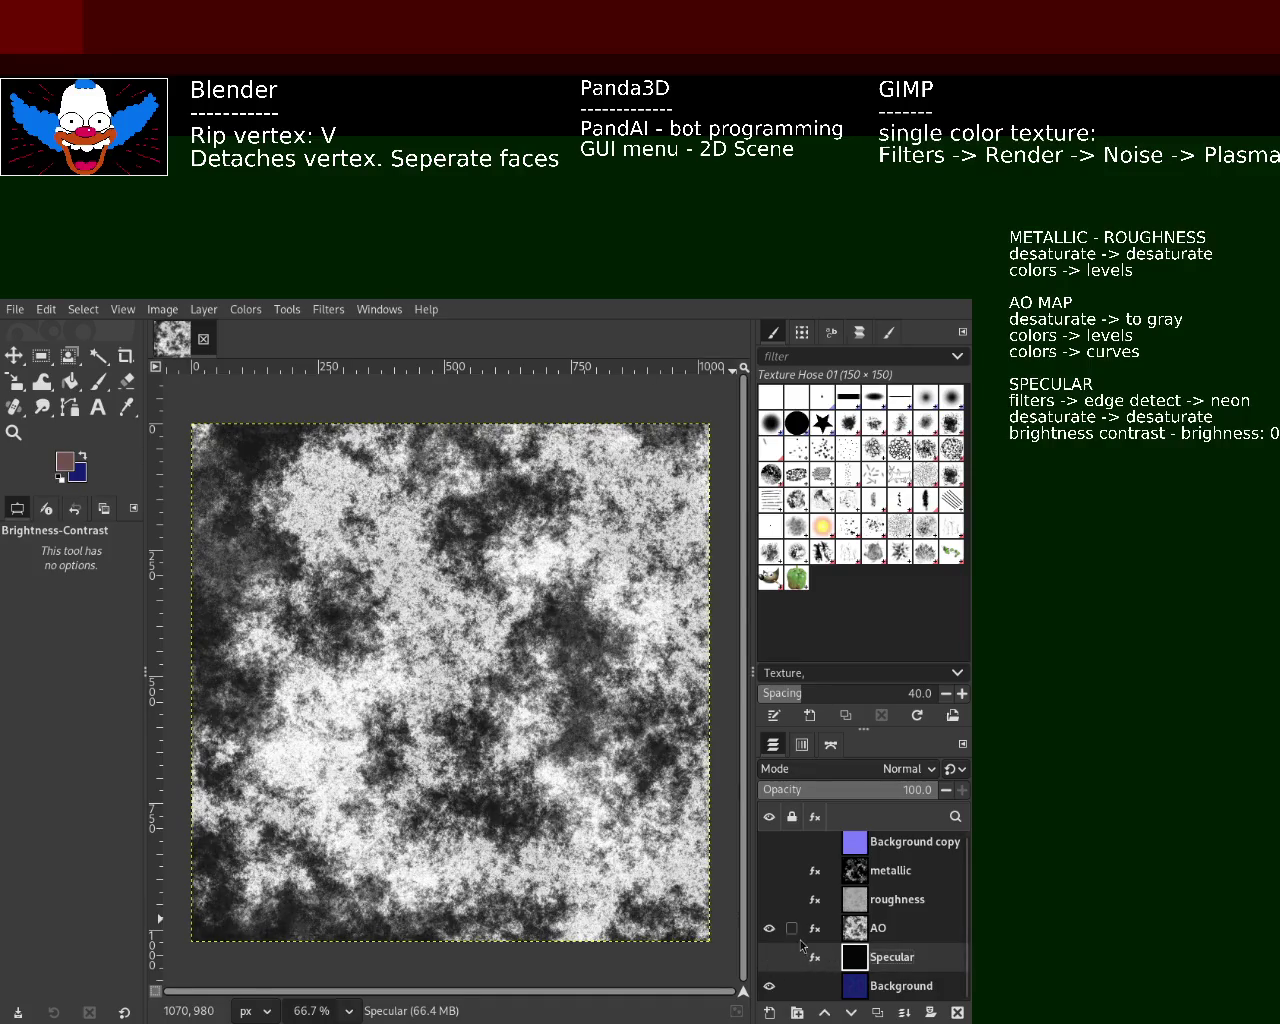
left_click(769, 899)
left_click(769, 929)
left_click(769, 870)
left_click(769, 842)
left_click(769, 928)
left_click(769, 957)
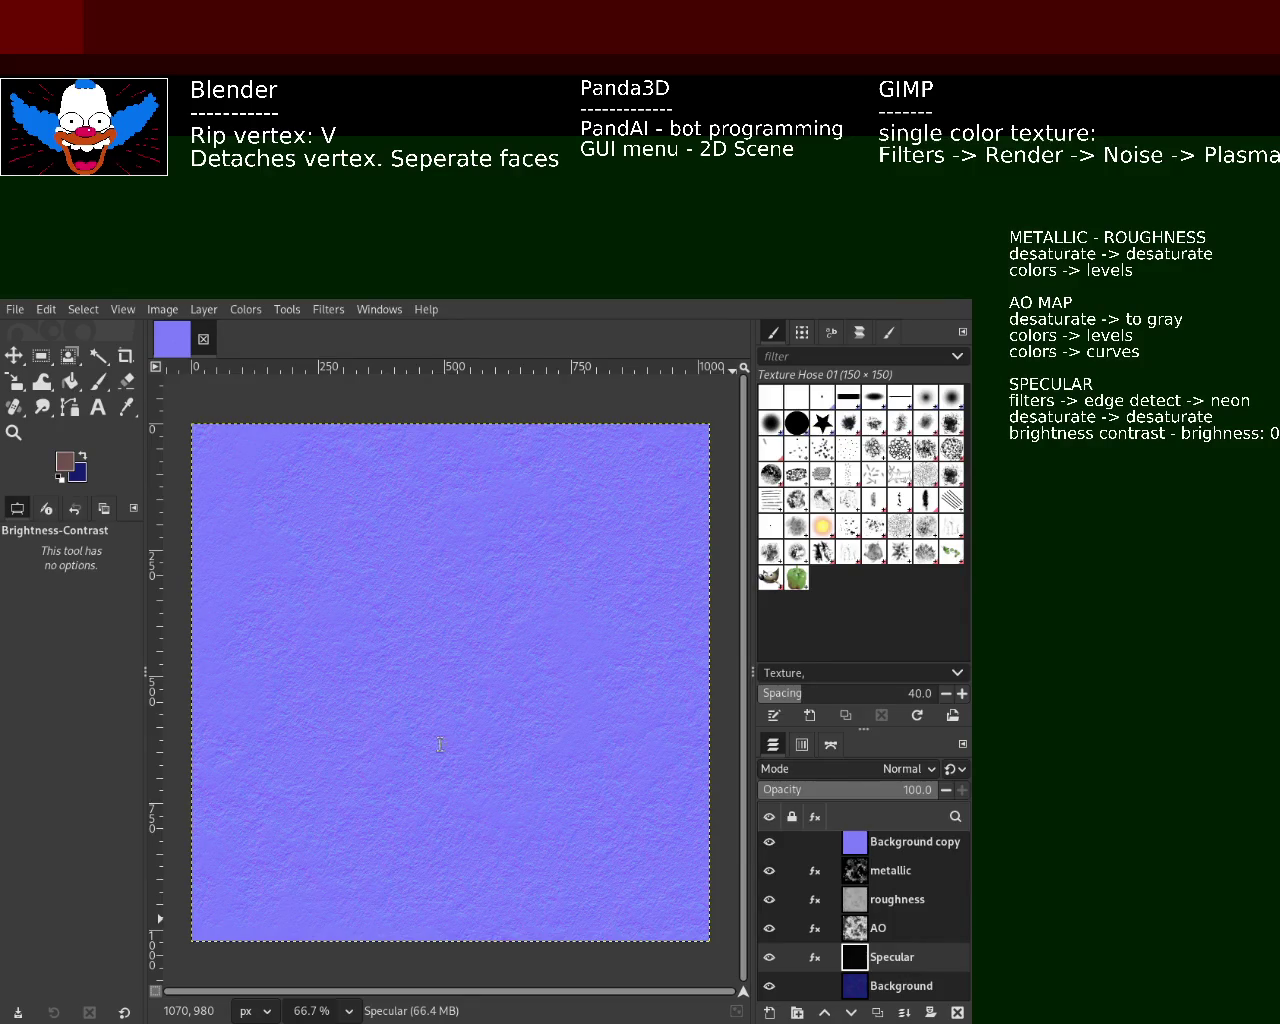
key("BackSpace")
key("BackSpace")
- Add 'black non reflective' after METALLIC and 'white is glossy' on the ROUGHNESS line
type("-  blac ")
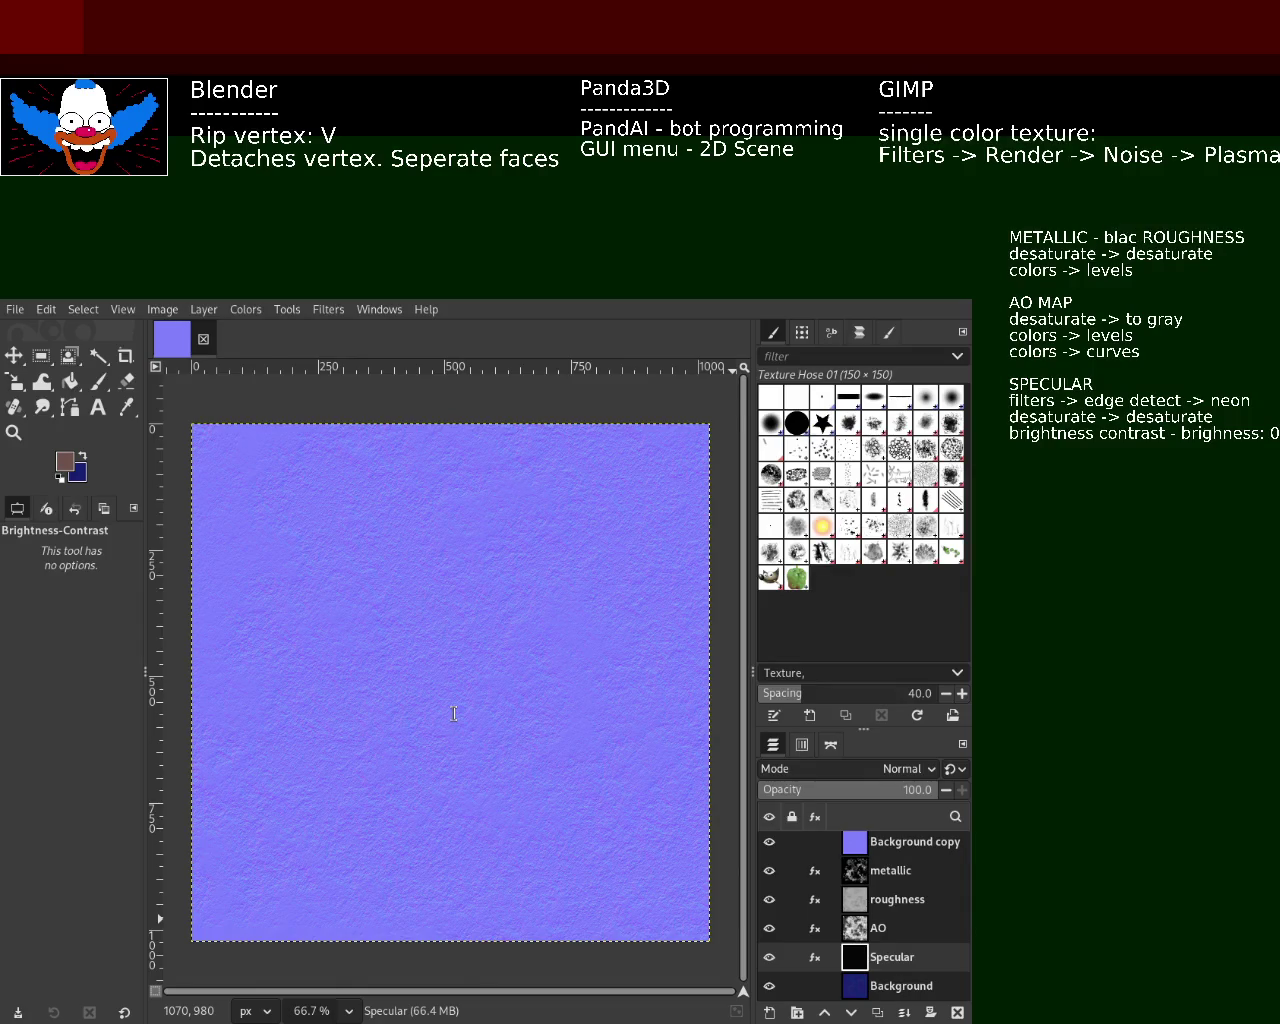
type("knon reflective")
key("Return")
key("Delete")
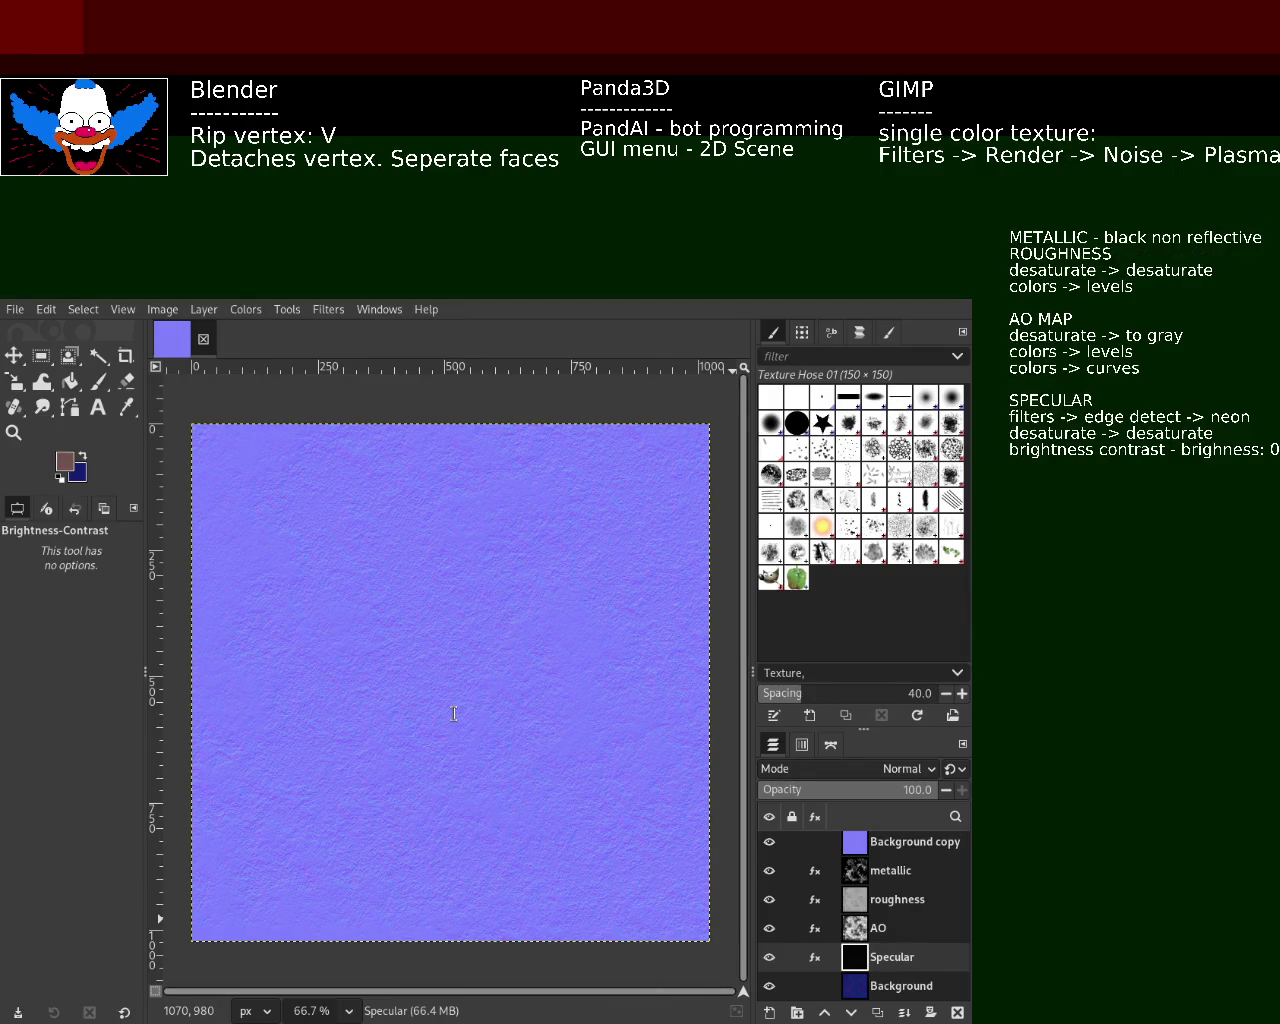
type("-white")
key("BackSpace")
key("BackSpace")
type("te")
type(" is glossy")
key("Return")
- Type a dashed divider line and the AO MAP note about darker crevices
type("---------------------------------------")
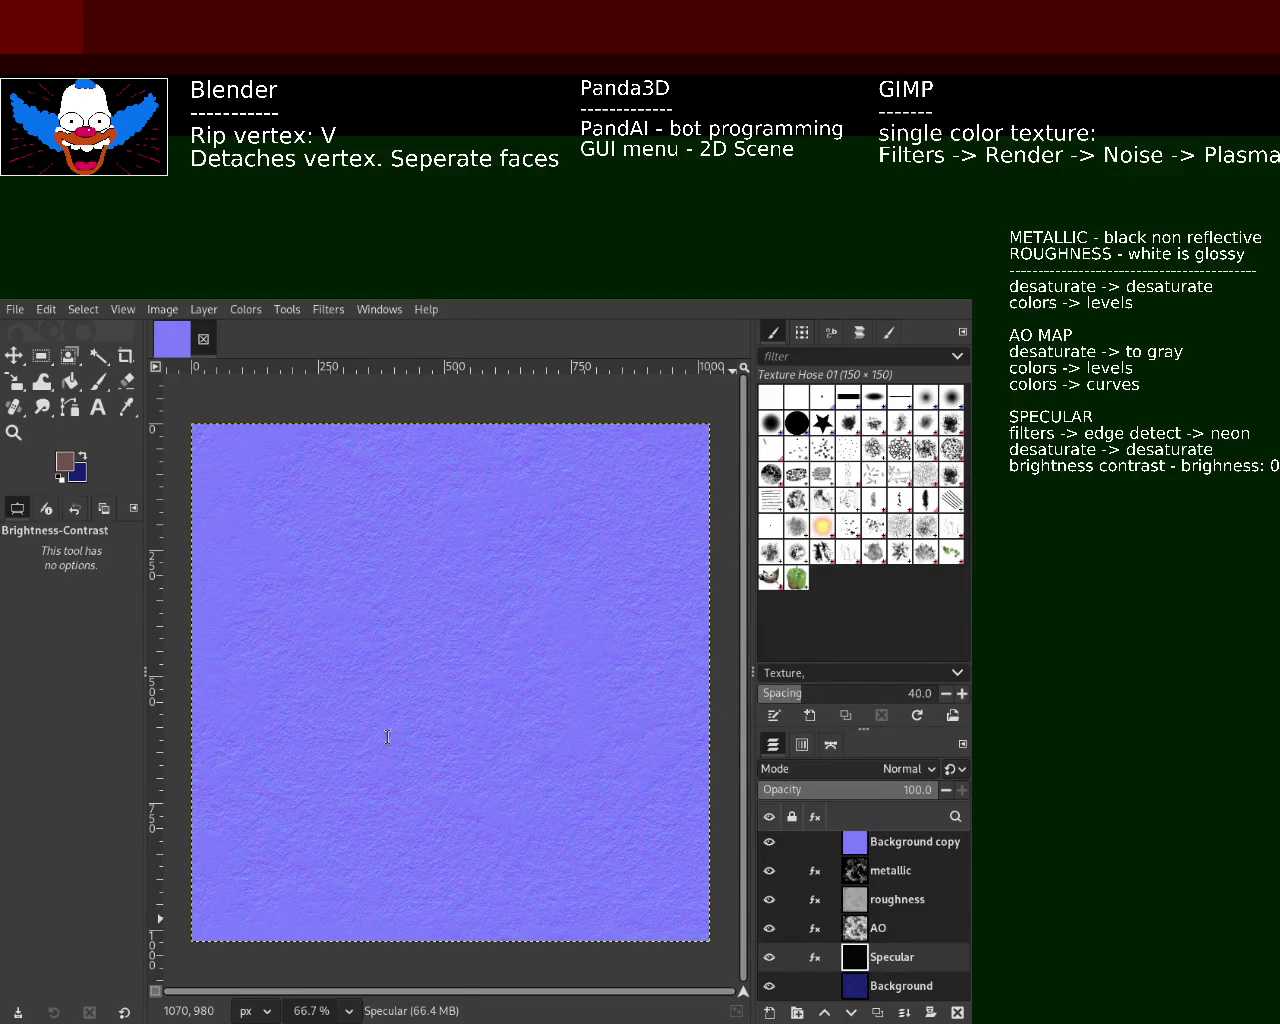
type("crevi")
type("ces darker")
key("BackSpace")
key("BackSpace")
key("BackSpace")
- Insert 'are' into the AO MAP note and add another dashed divider below it
type("are")
key("Return")
type("-")
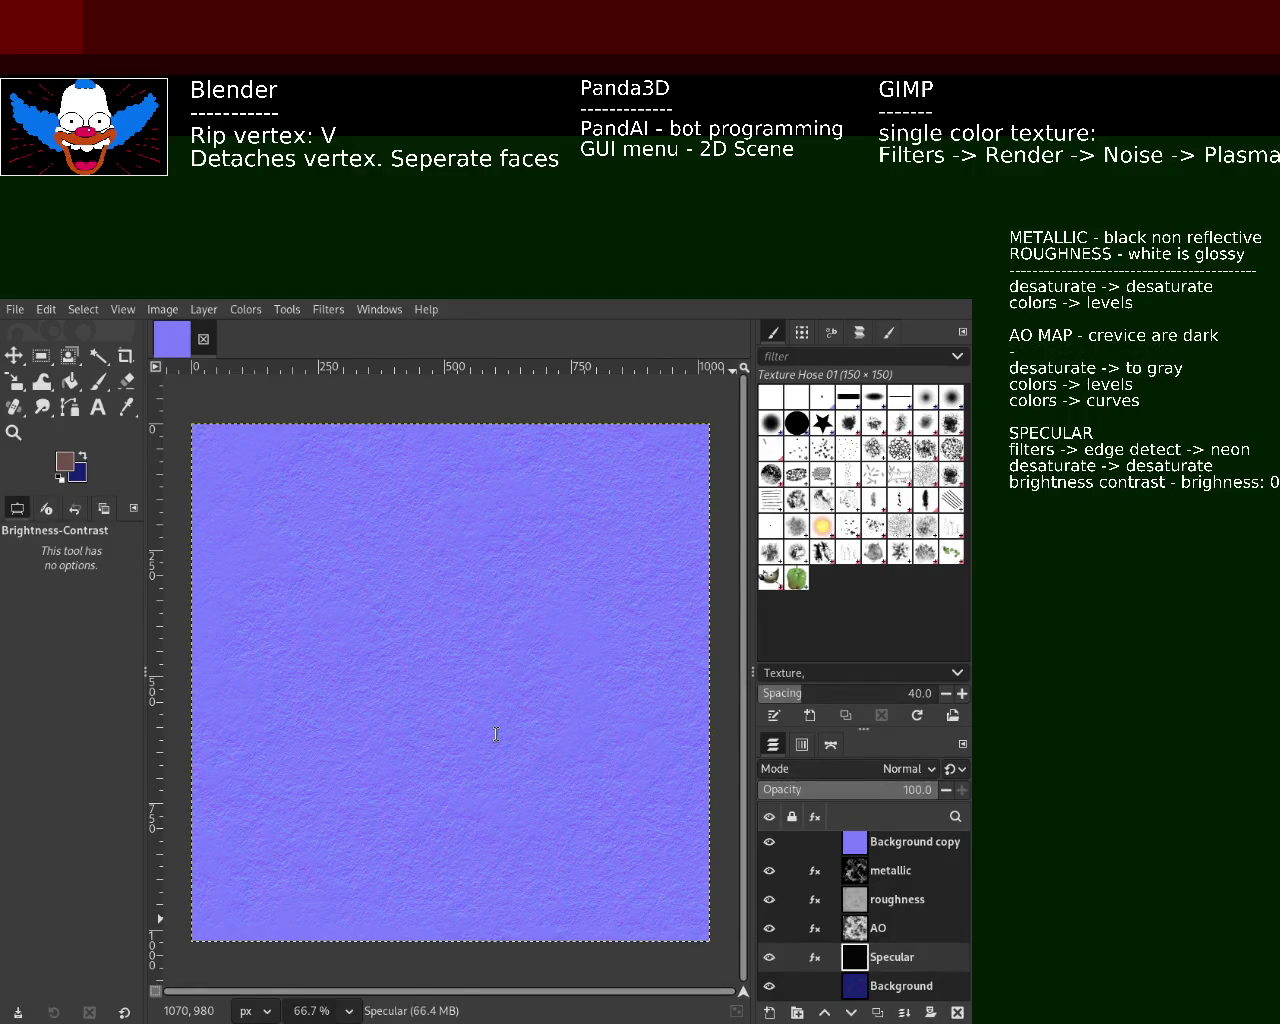
type("--------------")
key("Return")
key("Return")
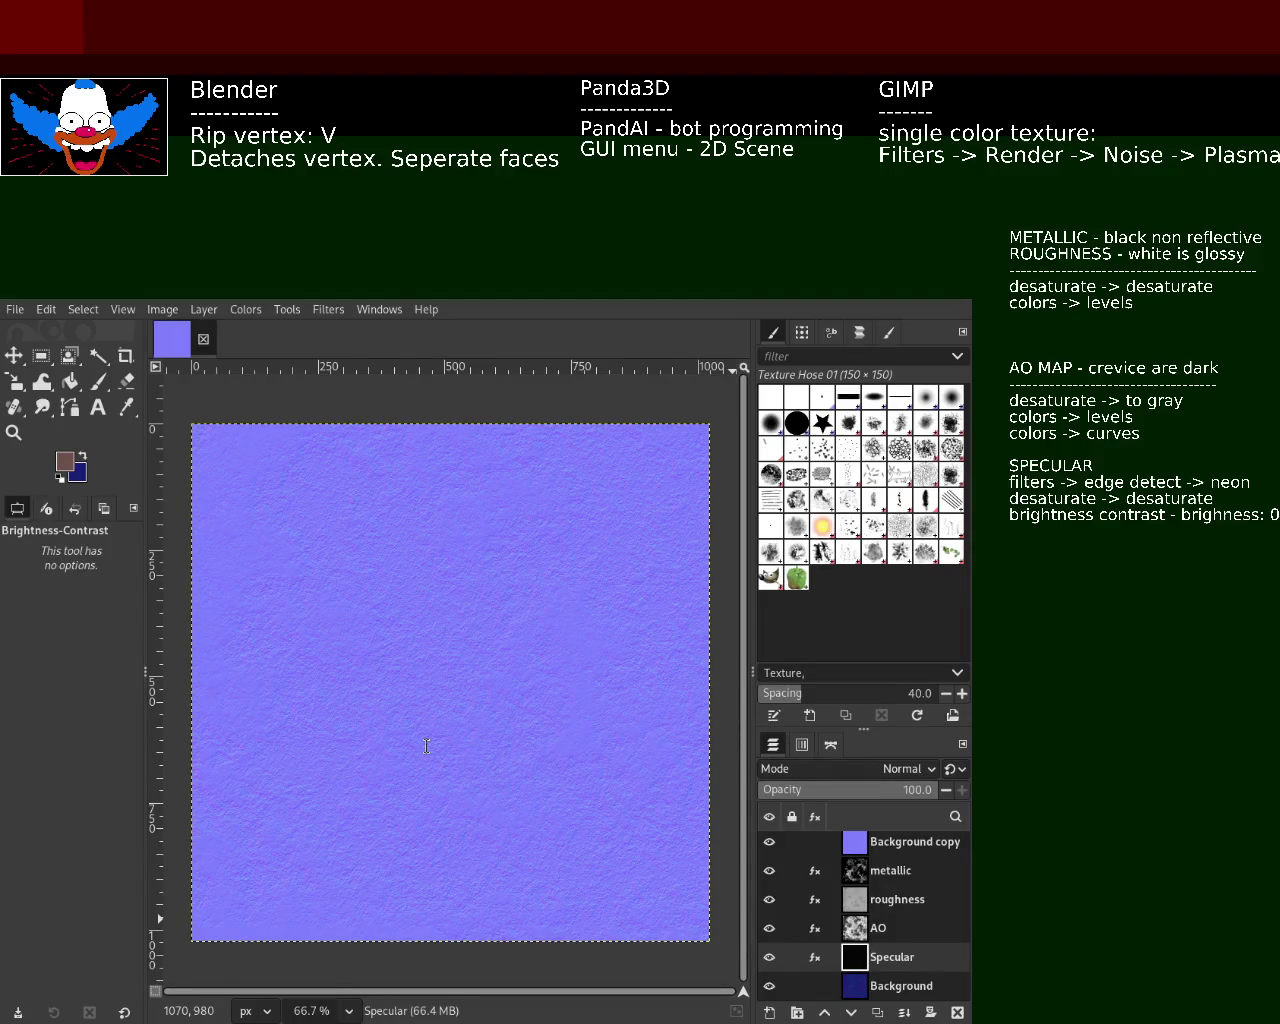
- Keep the divider under colors -> levels, deleting extra blank lines and the duplicate divider
key("ctrl+BackSpace")
key("ctrl+z")
key("BackSpace")
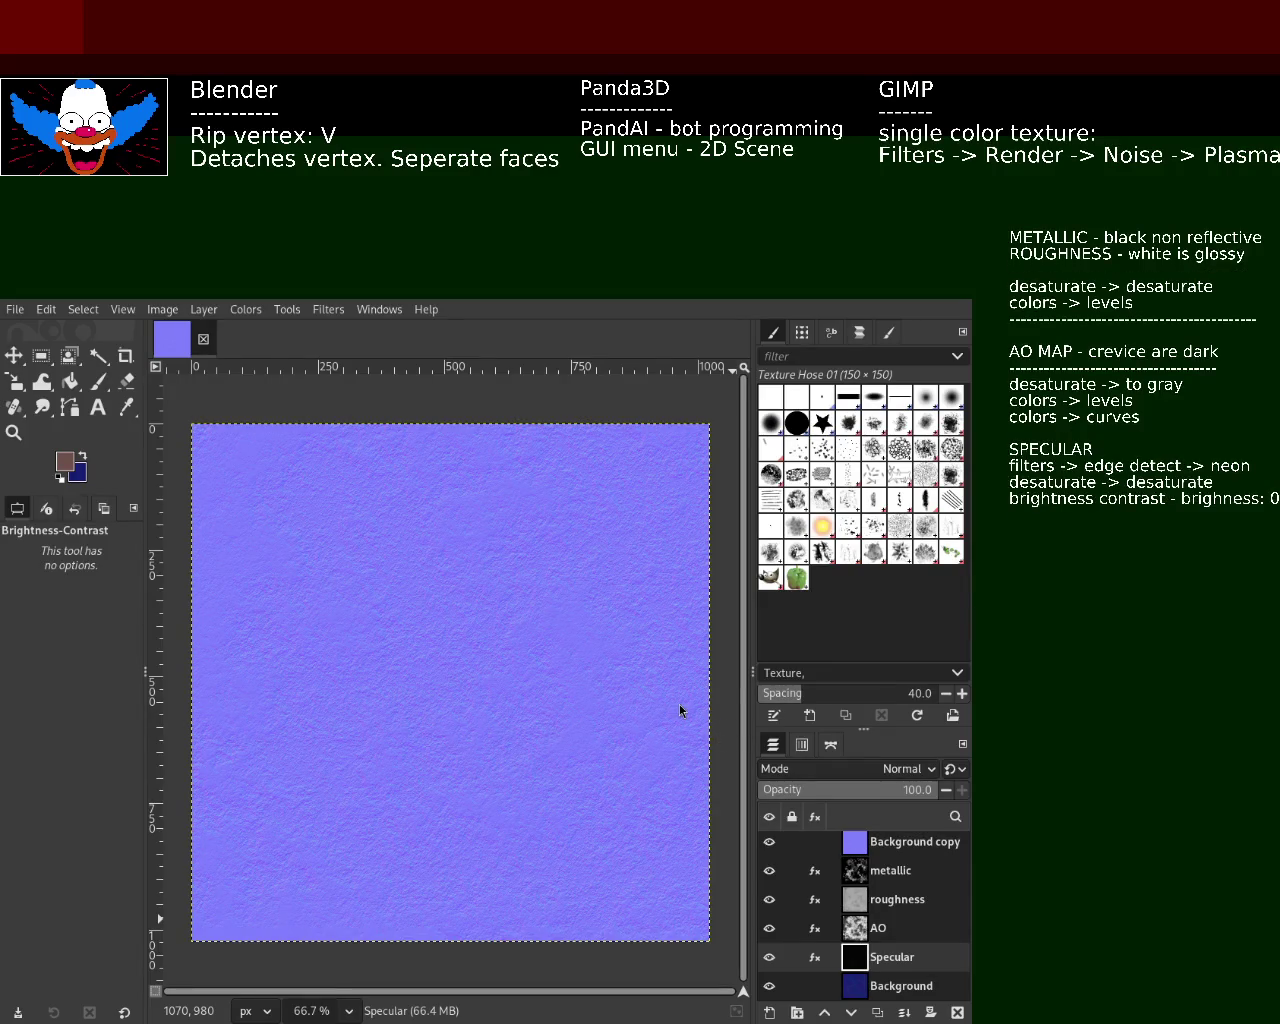
key("BackSpace")
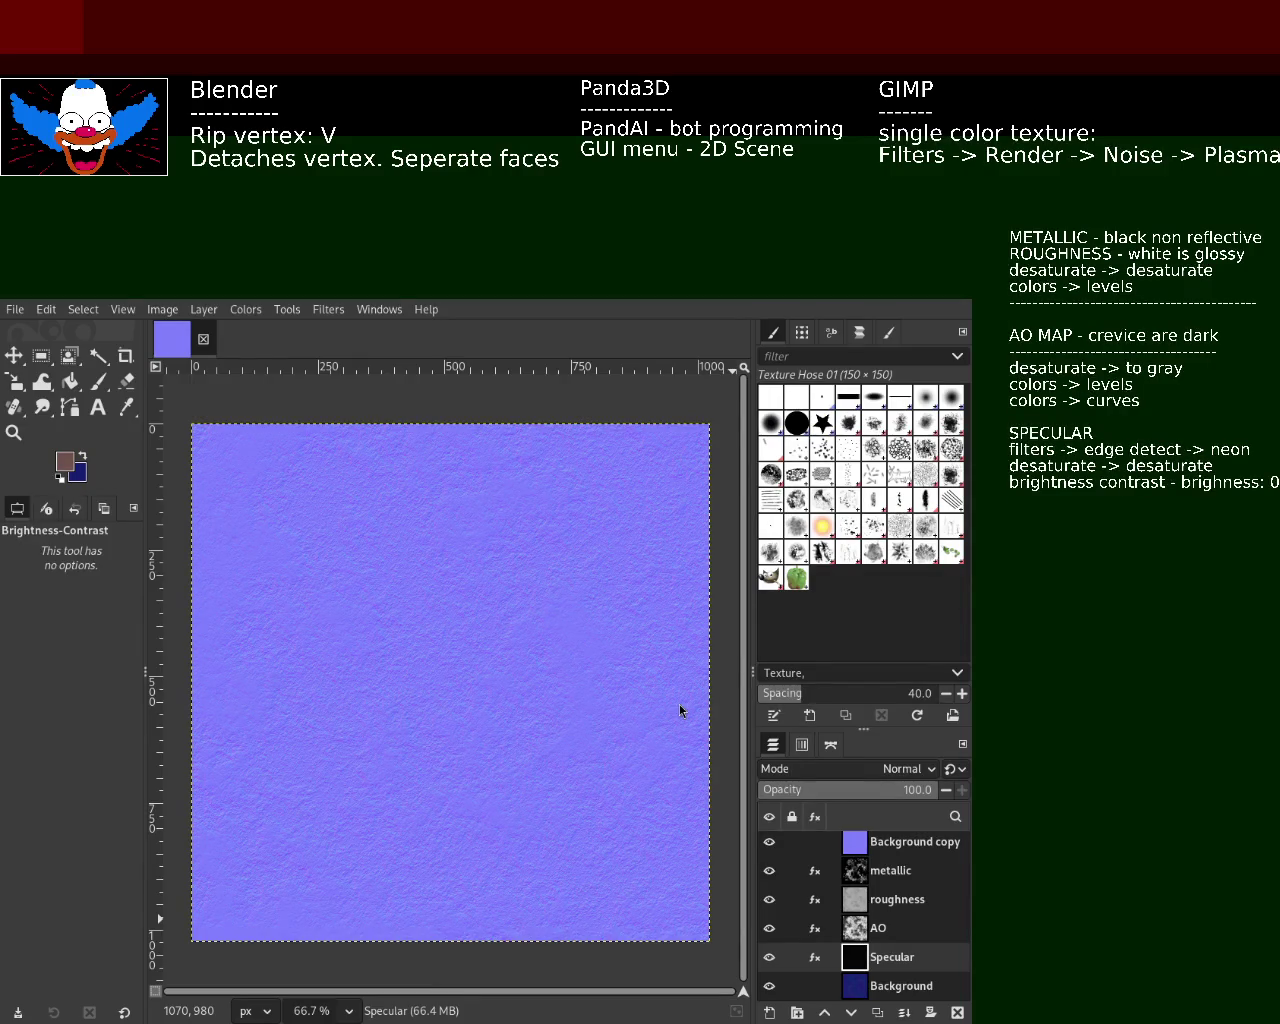
key("BackSpace")
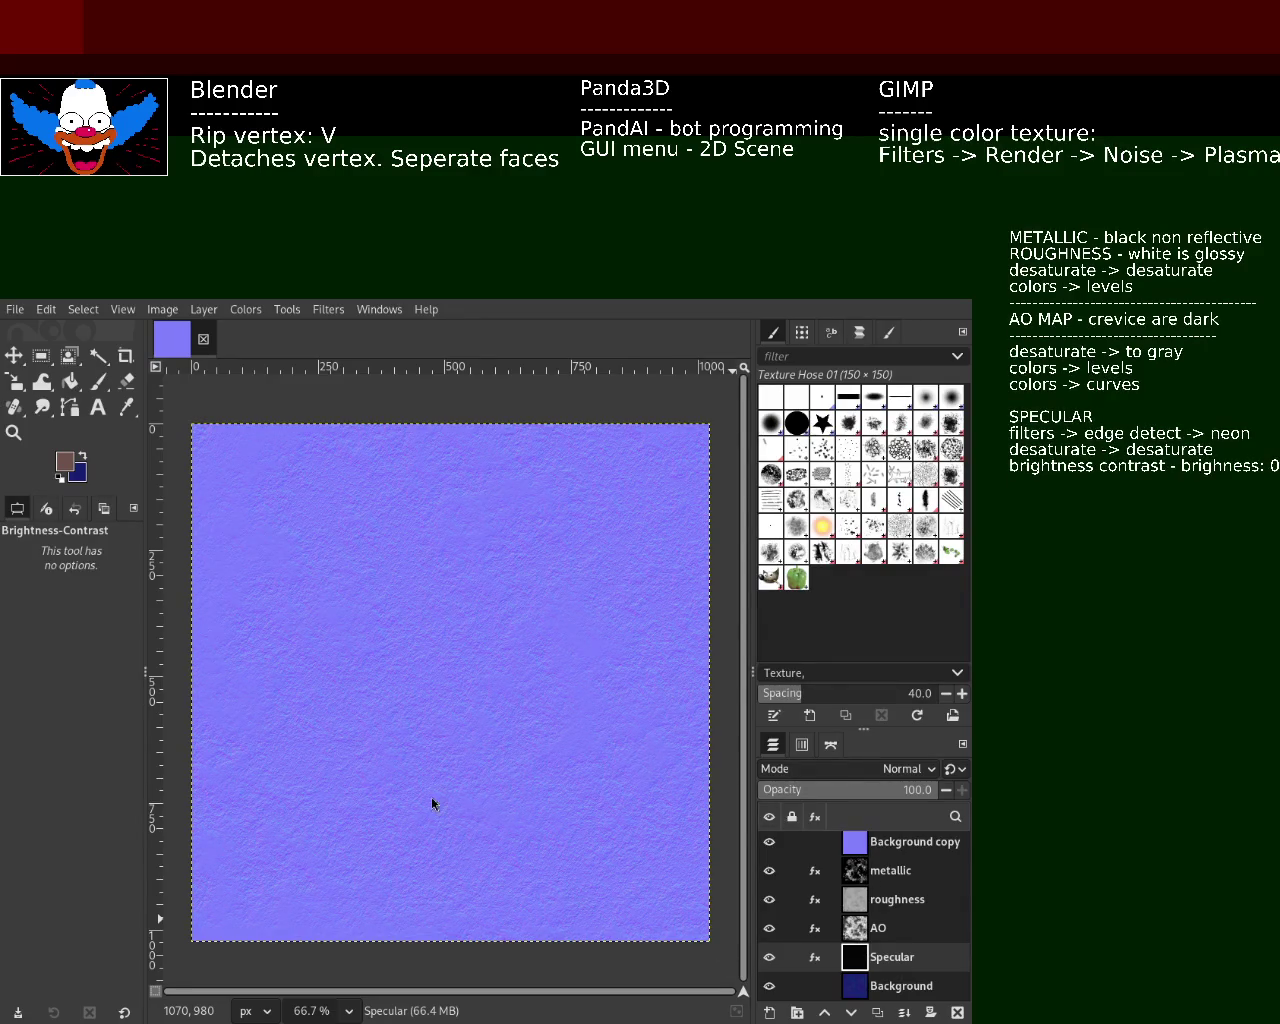
key("BackSpace")
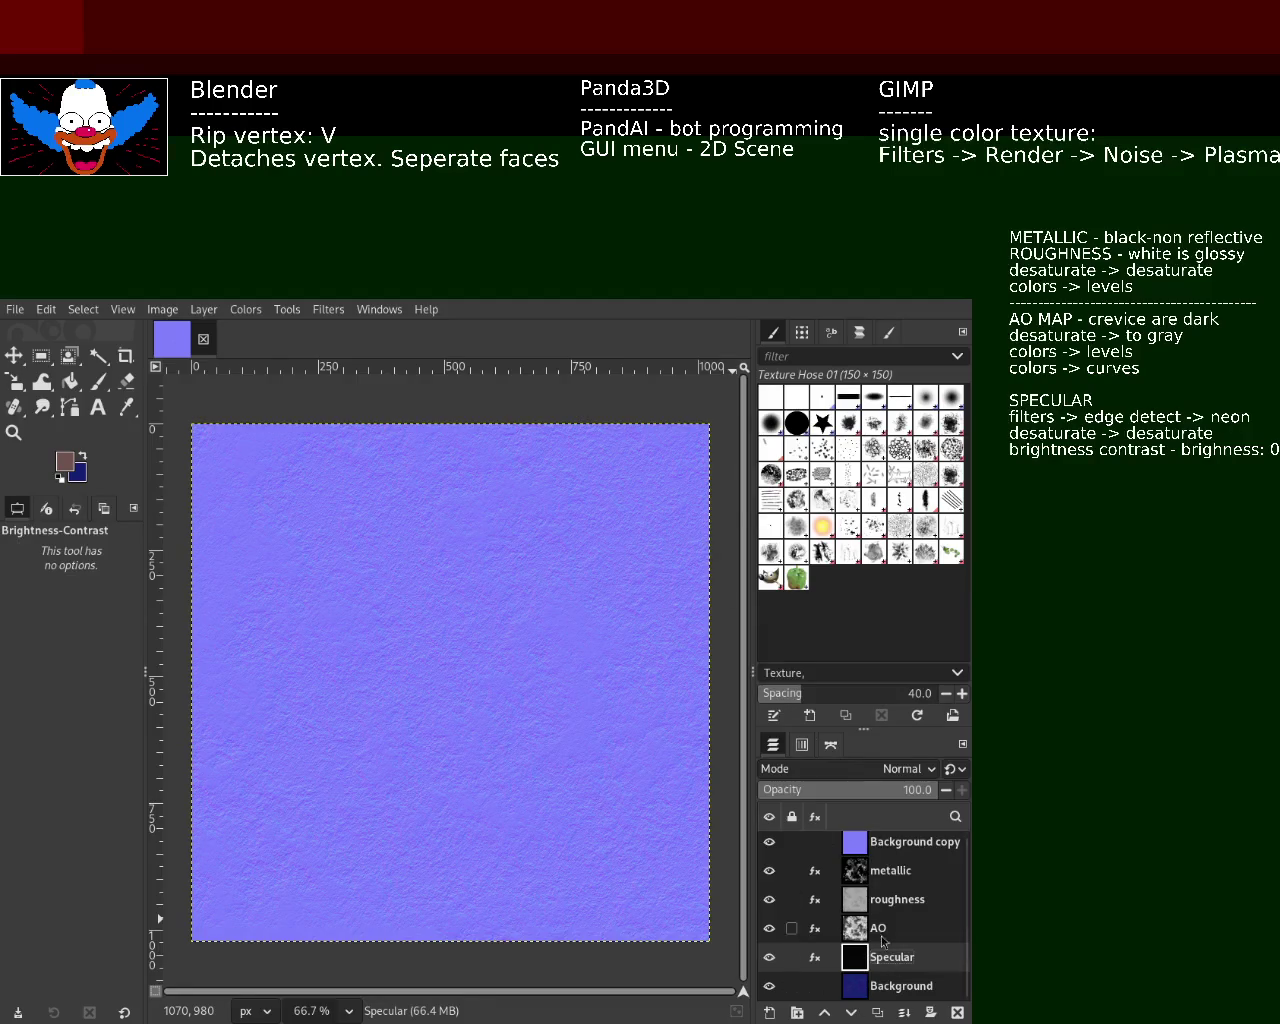
- Select roughness and hide Background copy, AO, Specular, Background and metallic, leaving roughness visible
left_click(871, 905)
left_click(769, 841)
left_click(769, 899)
left_click(769, 928)
left_click(769, 957)
left_click(769, 986)
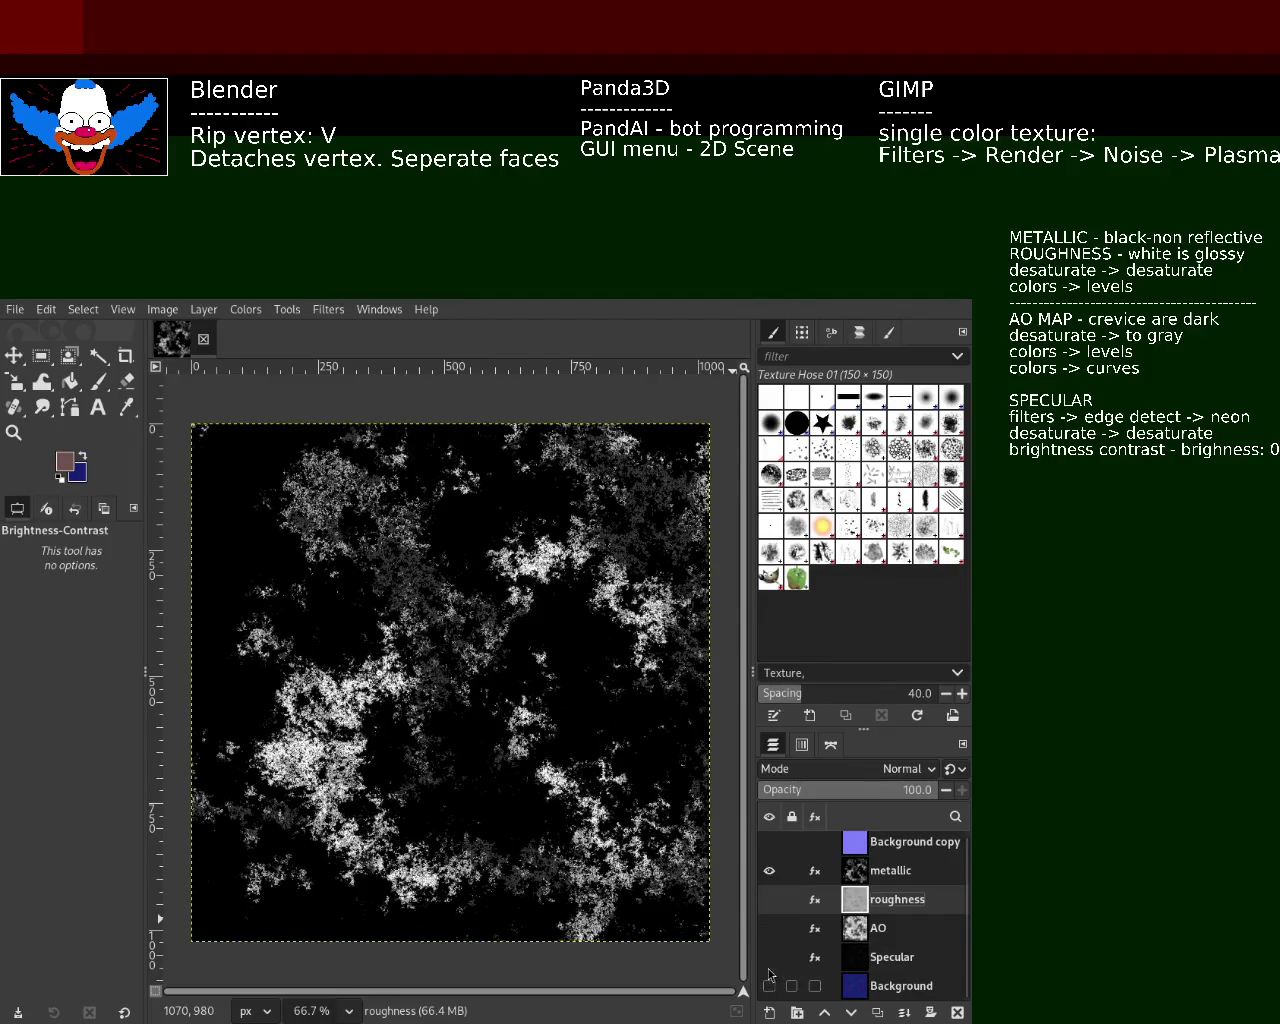
left_click(771, 871)
left_click(771, 871)
left_click(769, 871)
left_click(769, 899)
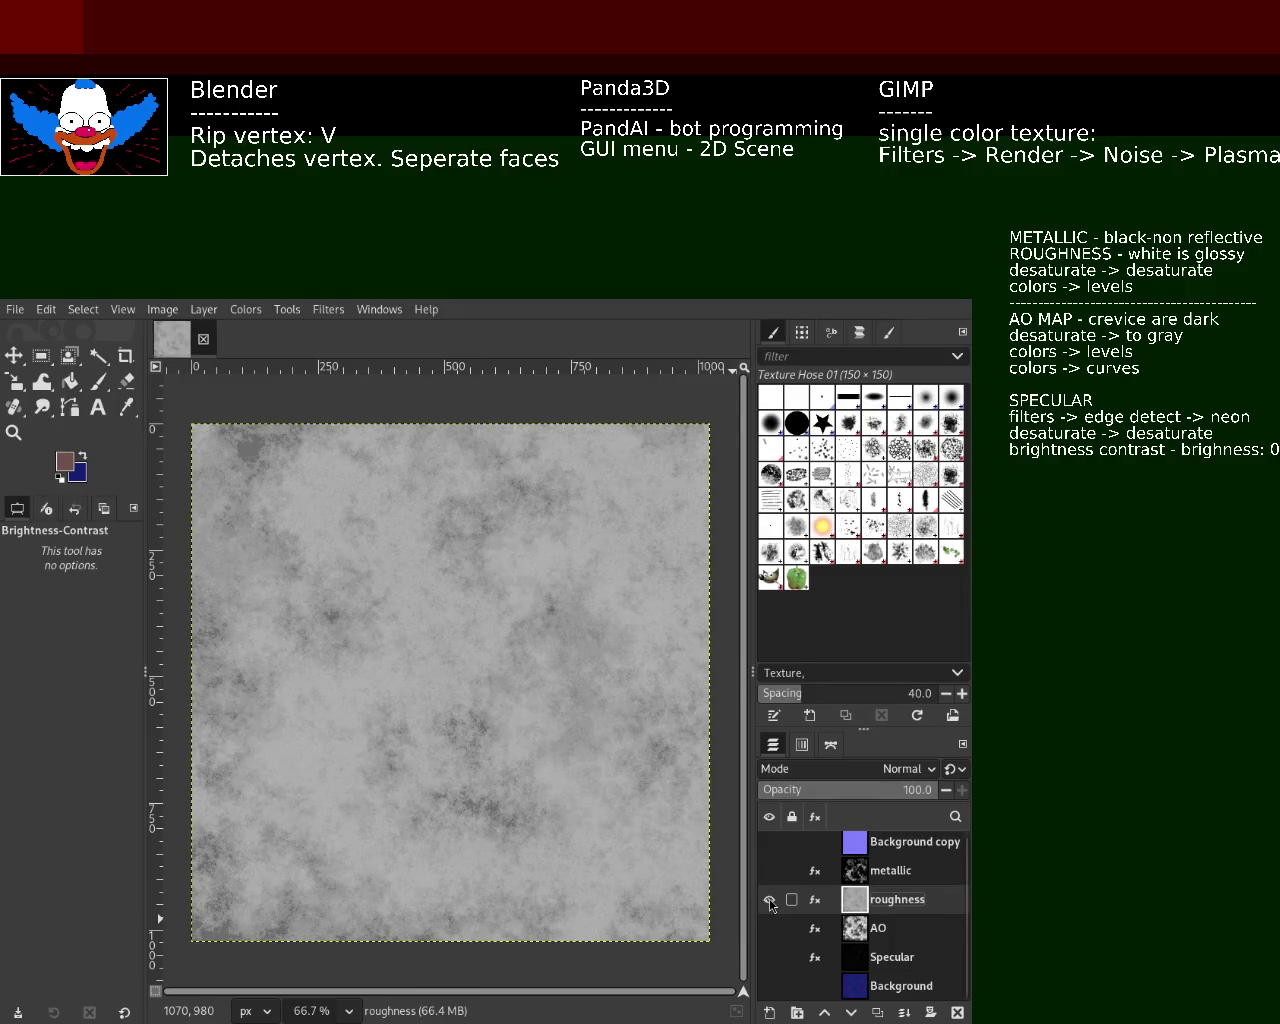
left_click(769, 899)
left_click(769, 871)
left_click(769, 871)
left_click(768, 900)
- Hide roughness and flip AO, metallic and the Background copy normal map on and off to compare
left_click(770, 905)
left_click(769, 928)
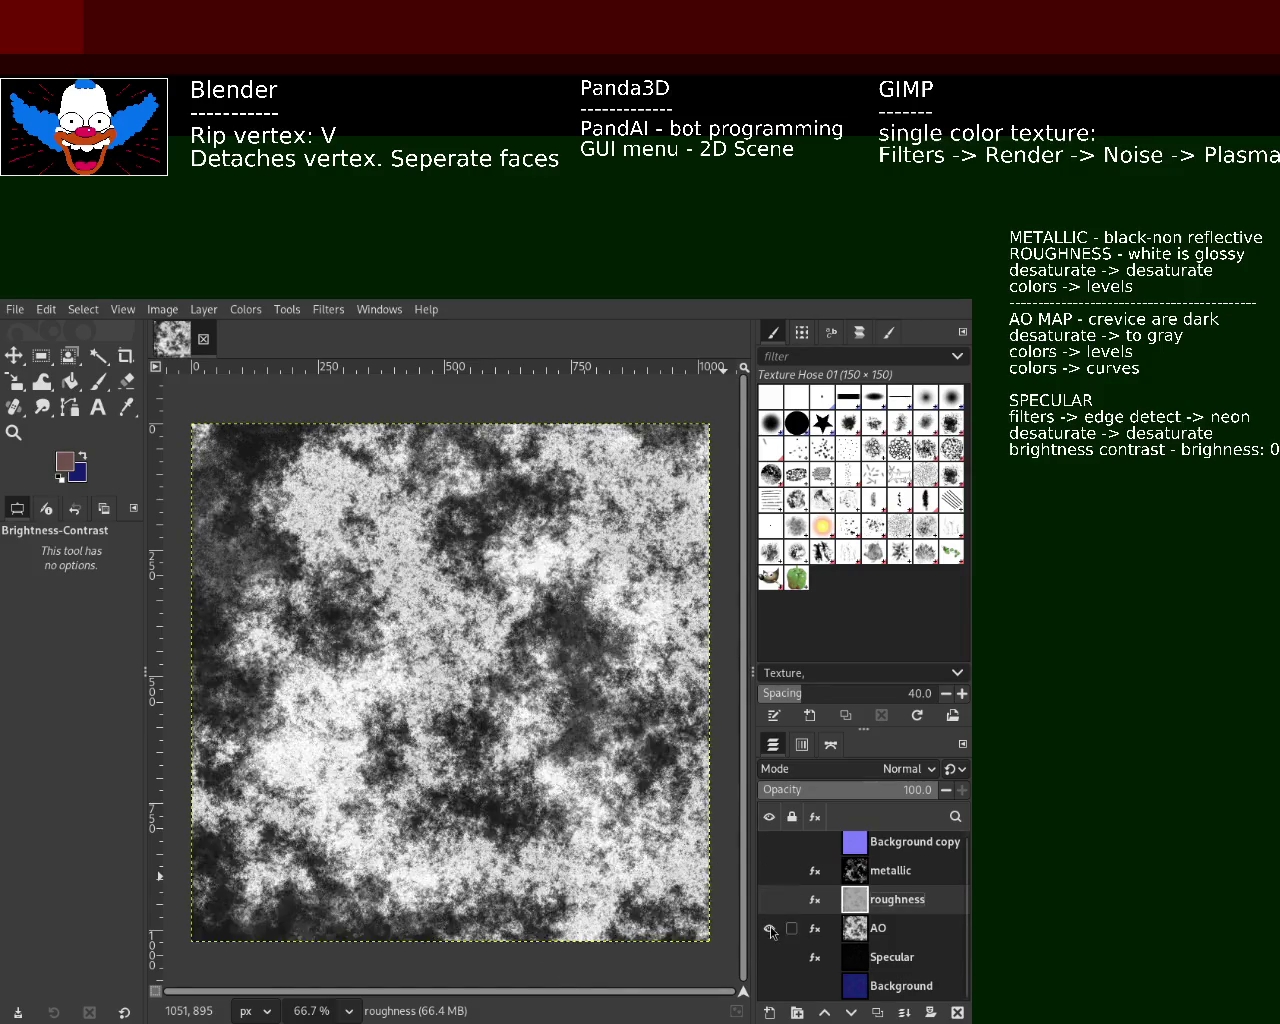
left_click(770, 929)
left_click(770, 929)
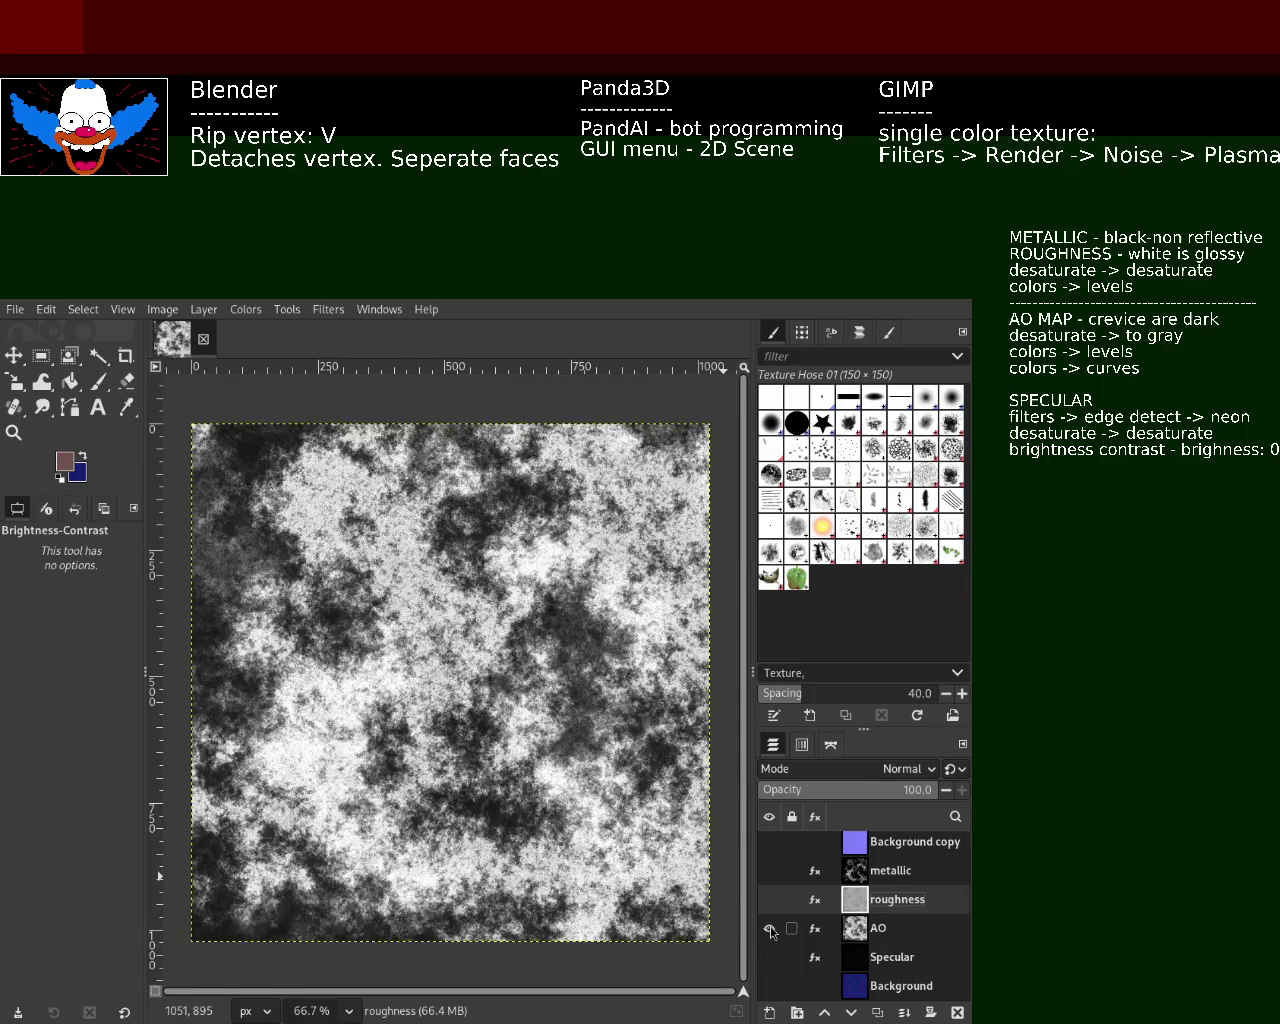
left_click(769, 871)
left_click(769, 871)
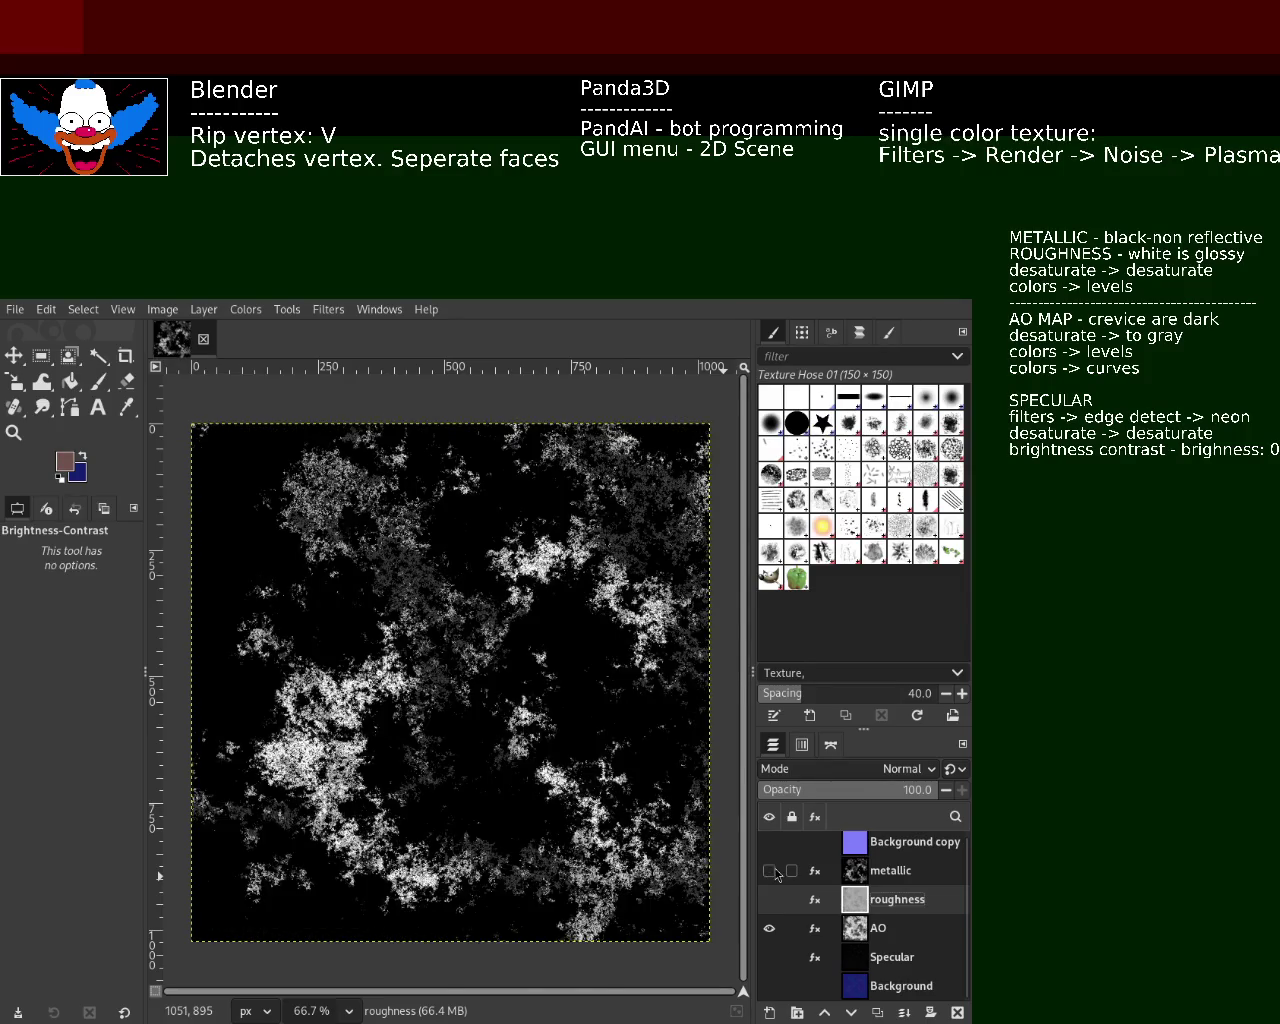
left_click(769, 843)
left_click(769, 843)
left_click(769, 871)
left_click(769, 871)
left_click(769, 871)
left_click(769, 842)
- Compare the normal map, roughness, metallic and AO maps in turn, ending with AO shown
left_click(769, 871)
left_click(769, 842)
left_click(769, 900)
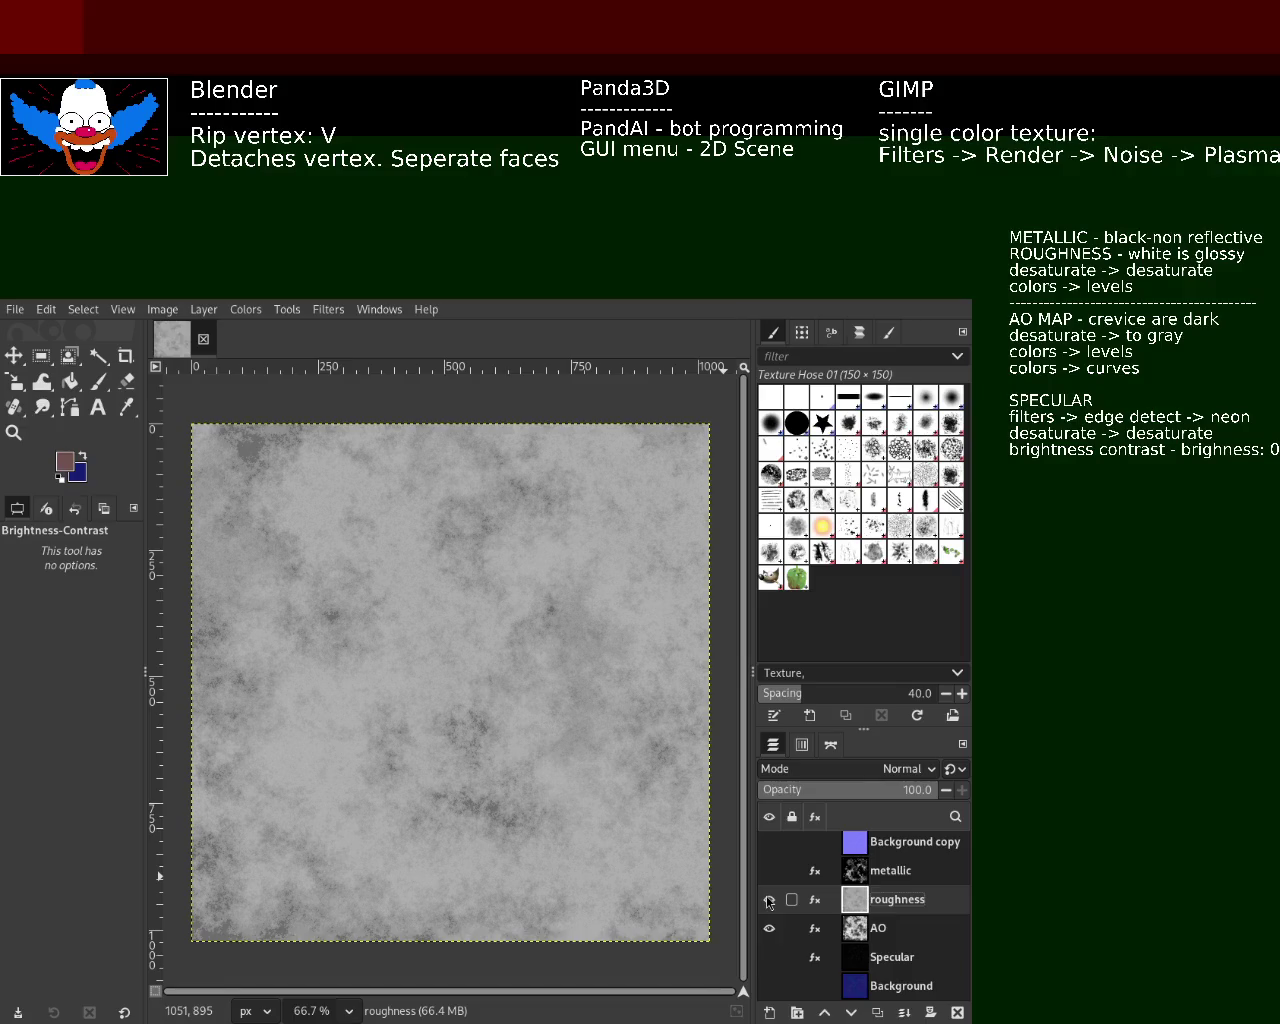
left_click(769, 900)
left_click(769, 871)
left_click(769, 842)
left_click(769, 842)
left_click(769, 871)
left_click(769, 899)
left_click(769, 899)
left_click(769, 928)
left_click(769, 928)
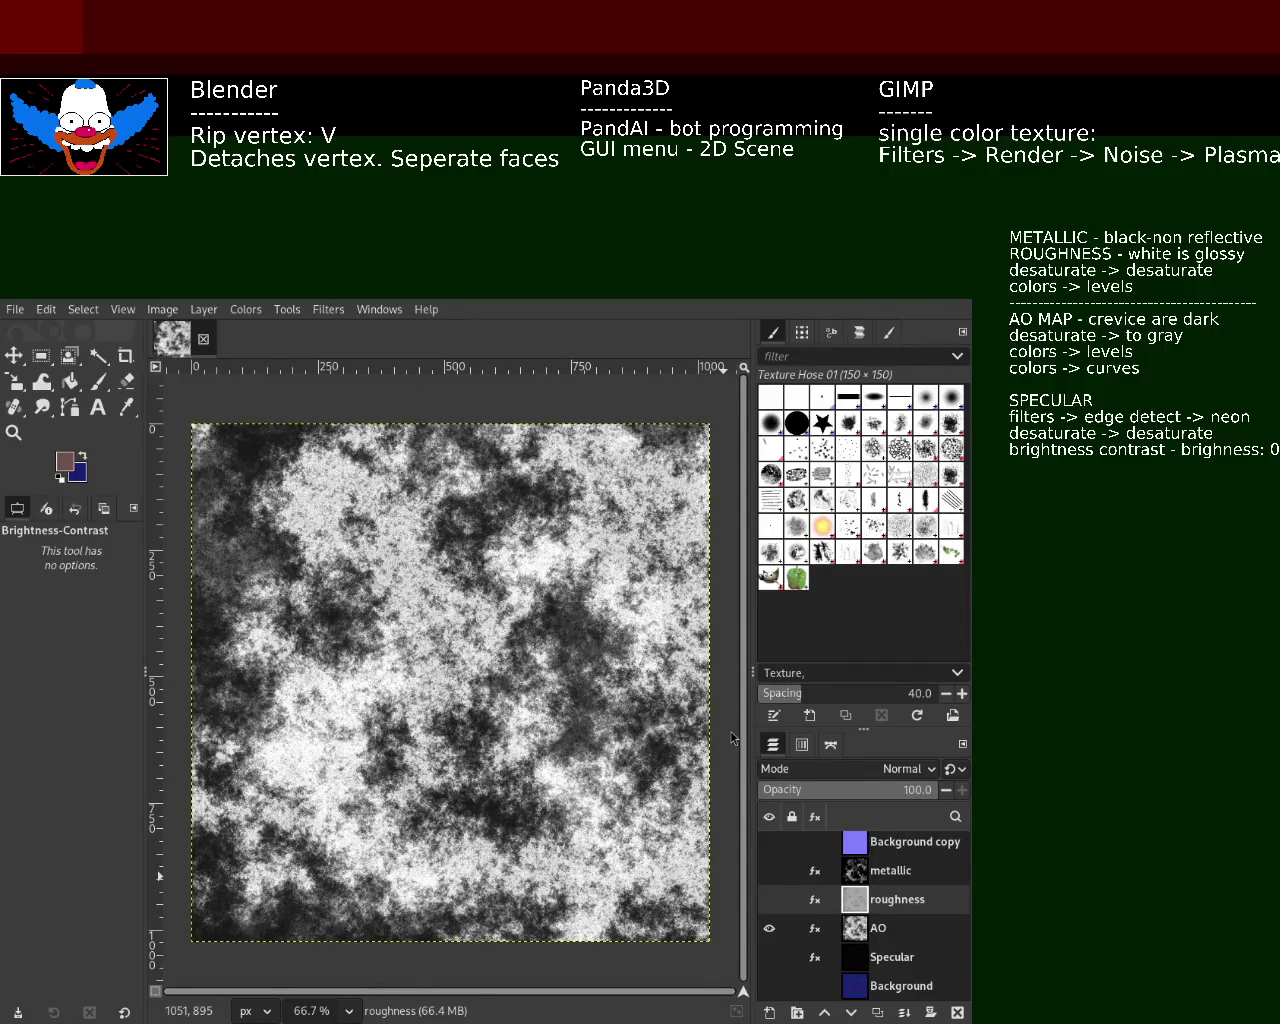
- Reword the AO note to 'darker crevices', removing the extra 'are'
key("BackSpace")
key("BackSpace")
key("BackSpace")
type("darker crevices")
key("Delete")
key("Delete")
key("Delete")
key("Delete")
key("Delete")
key("Delete")
key("Delete")
key("Delete")
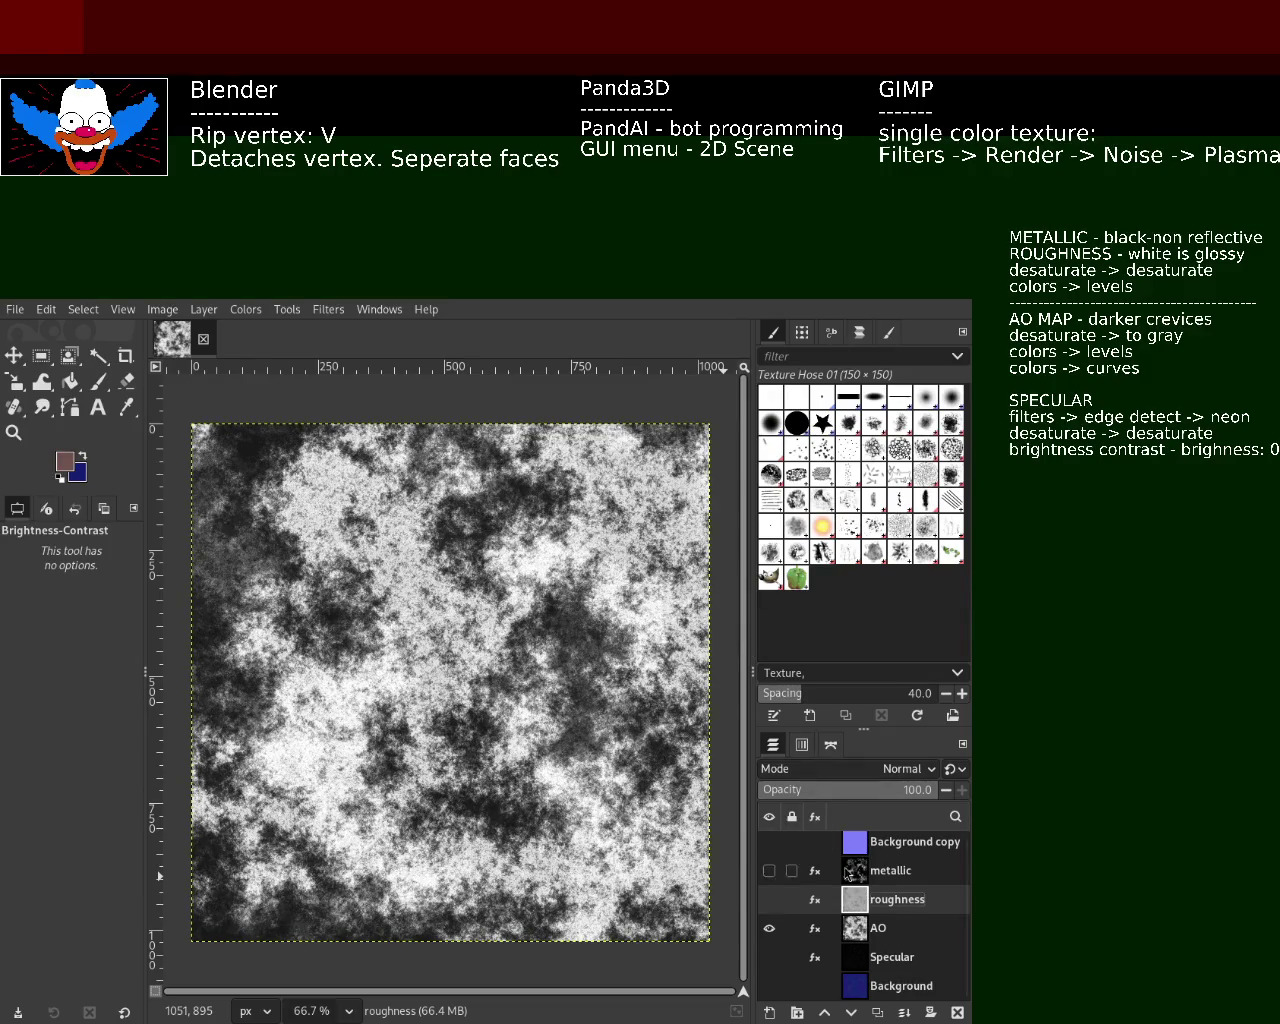
- Preview Specular, AO, roughness and metallic one by one, hide them all, and delete roughness
left_click(769, 930)
left_click(769, 960)
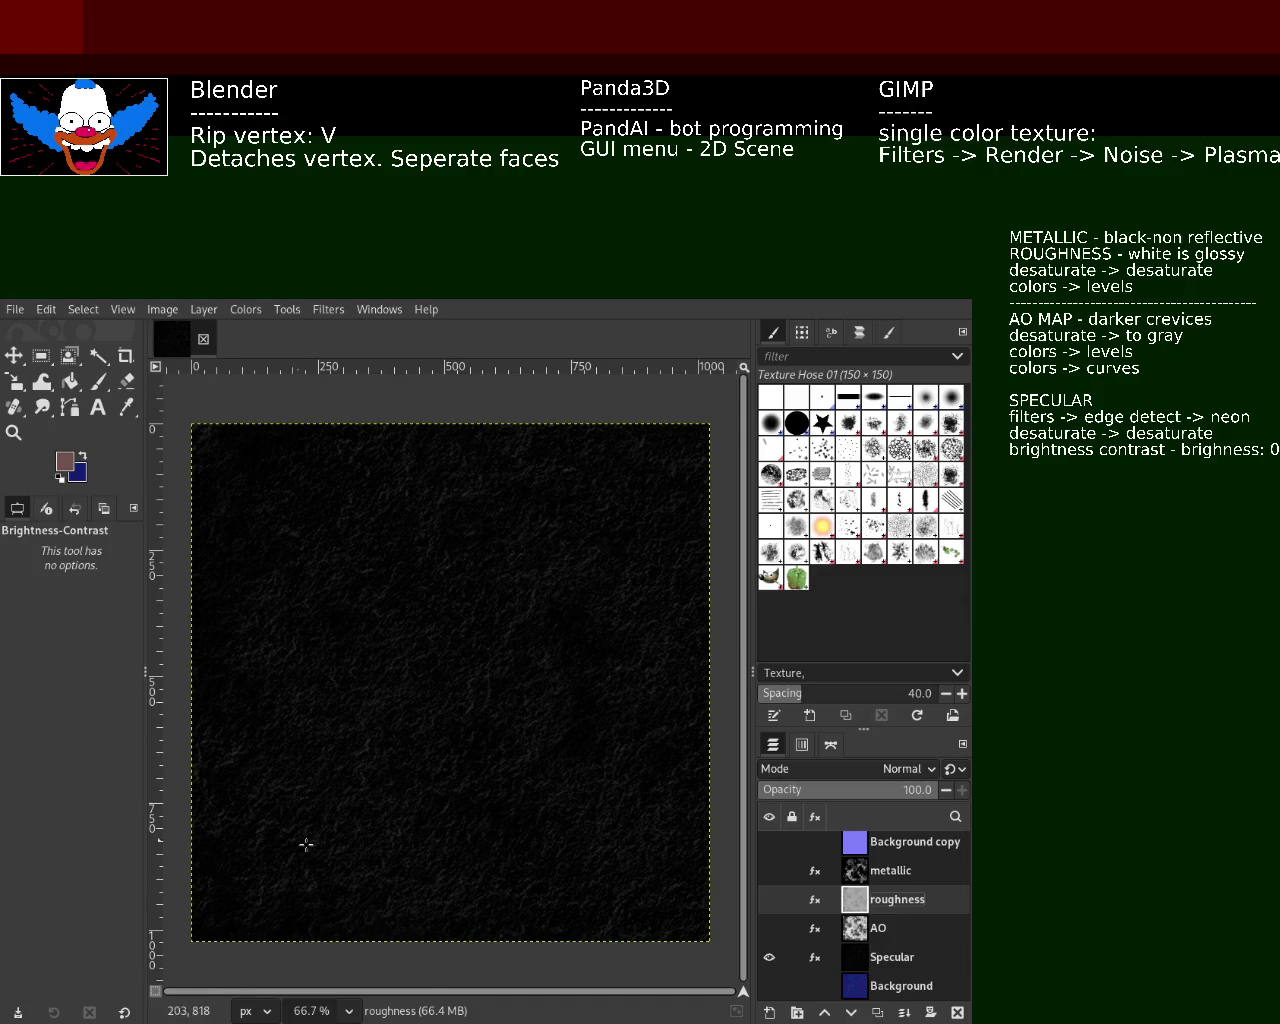
left_click(769, 958)
left_click(769, 958)
left_click(769, 958)
left_click(768, 929)
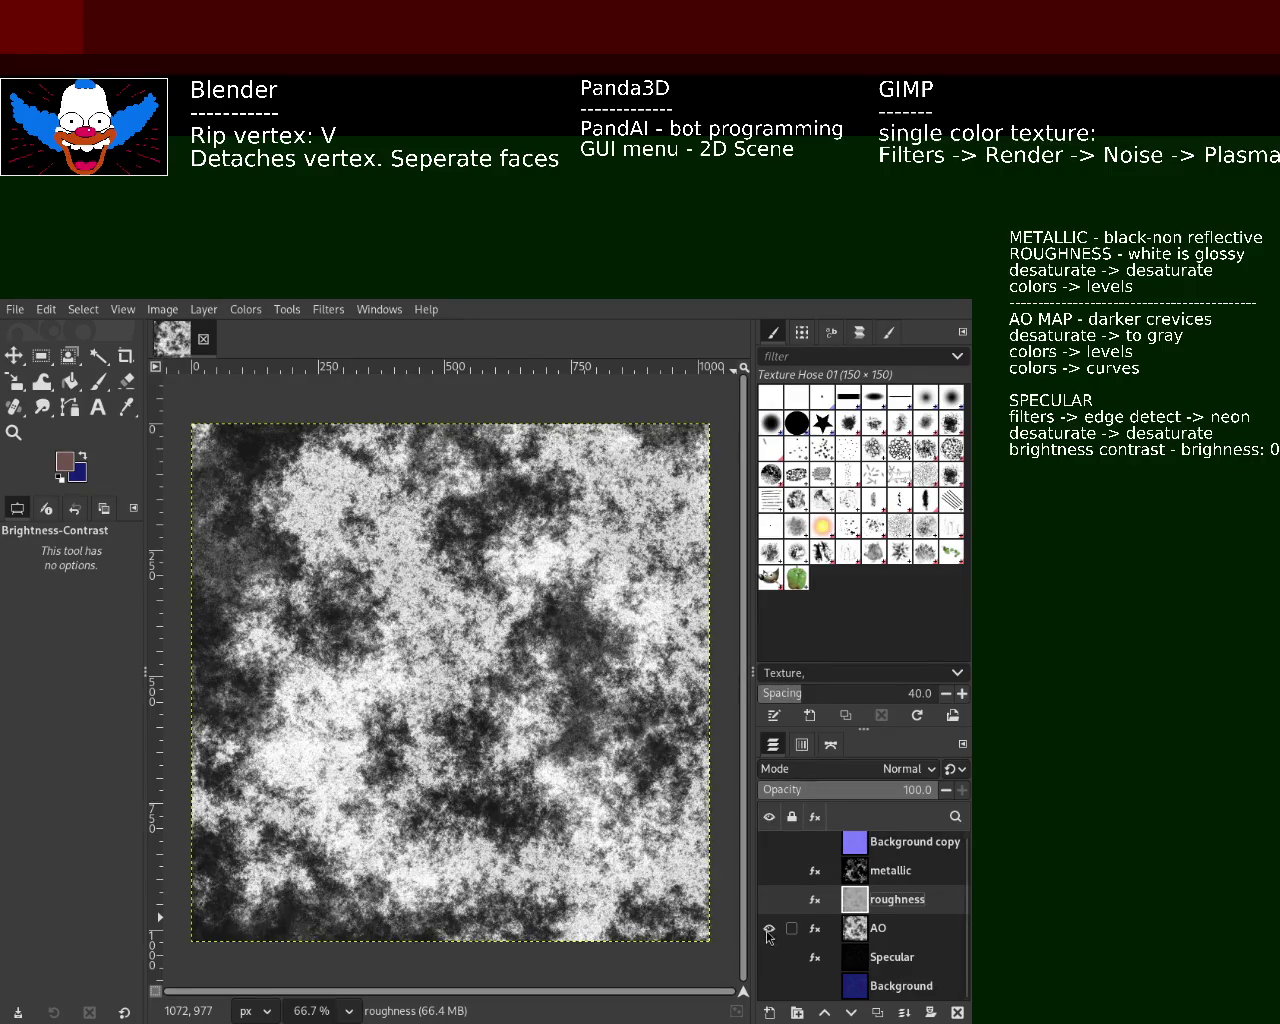
left_click(768, 929)
left_click(768, 900)
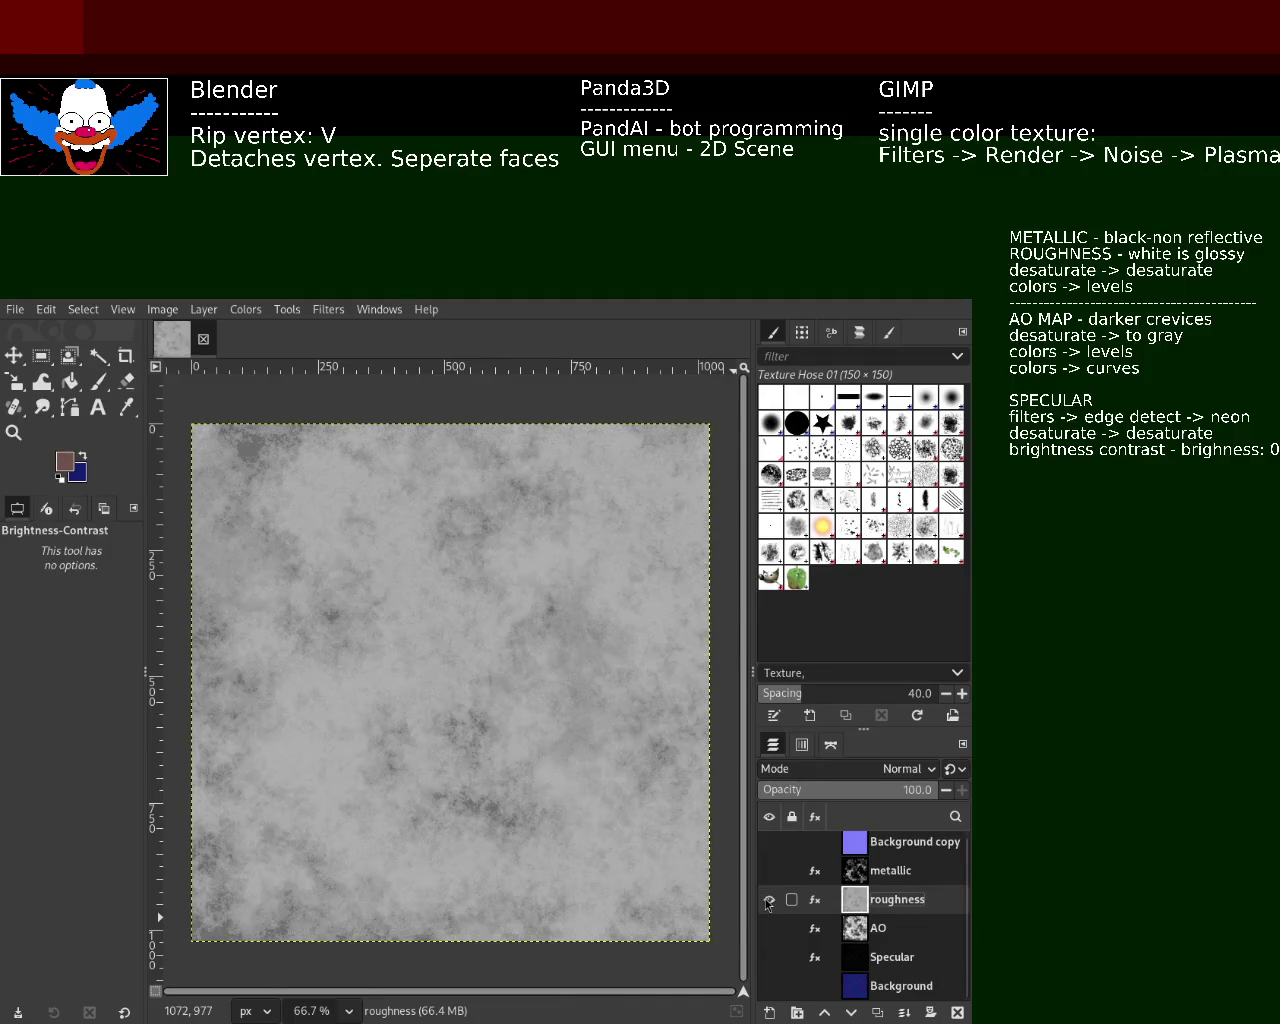
left_click(768, 900)
left_click(768, 871)
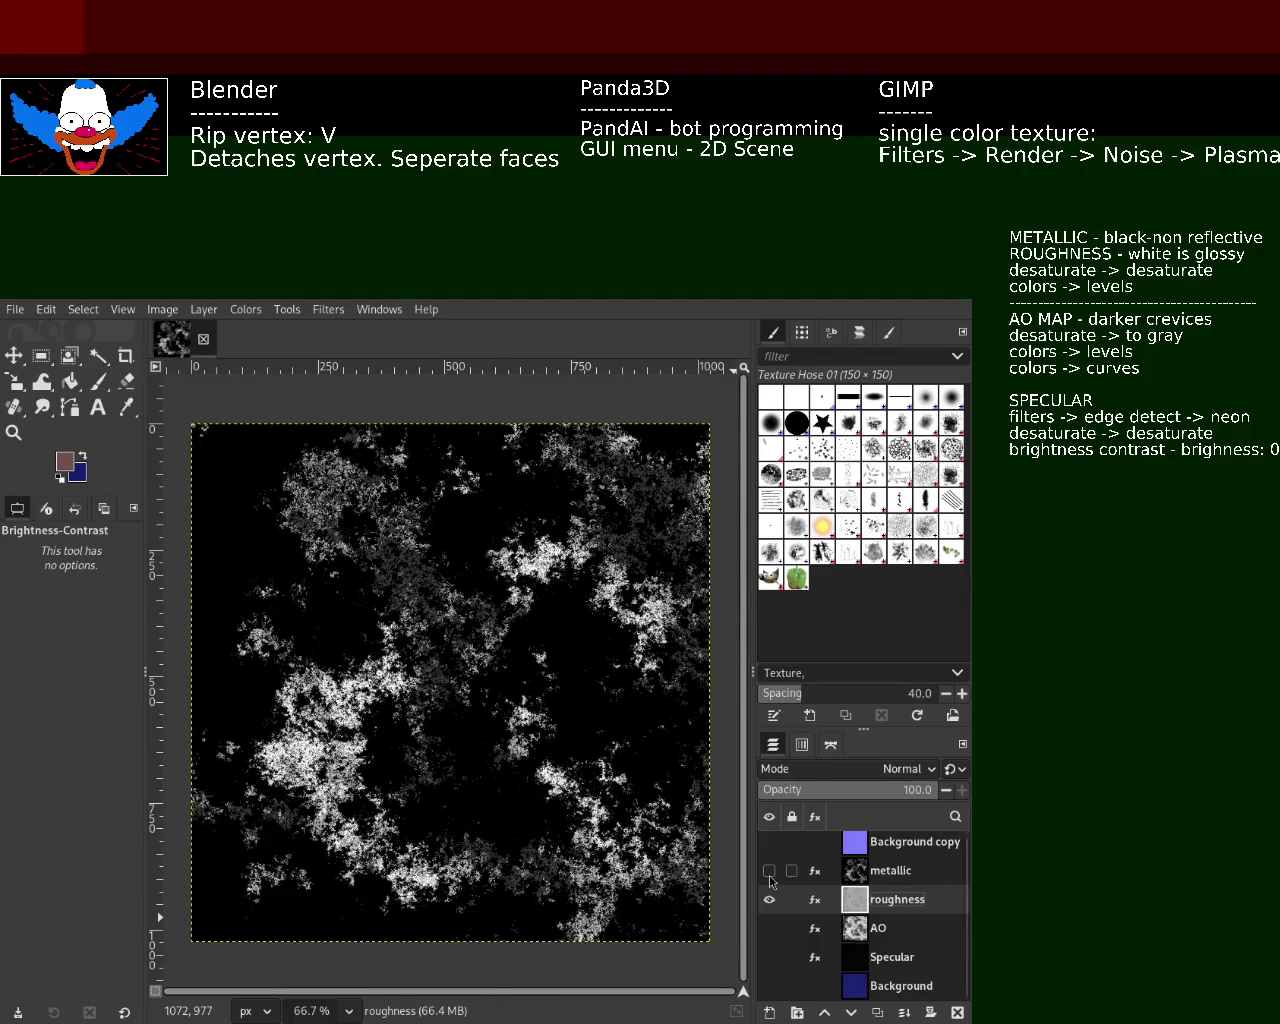
left_click(768, 871)
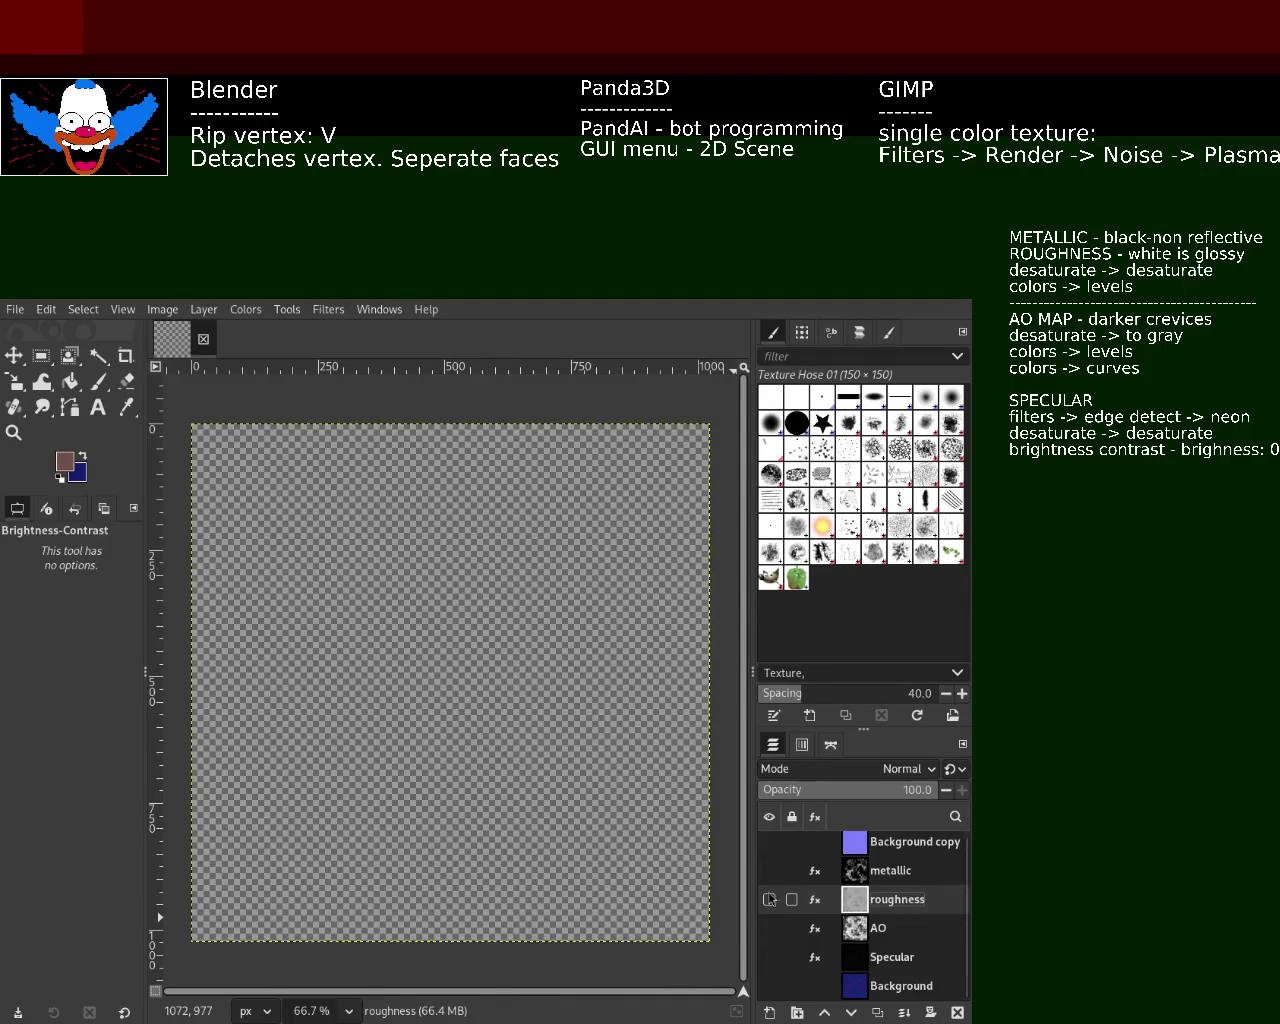
left_click(958, 1013)
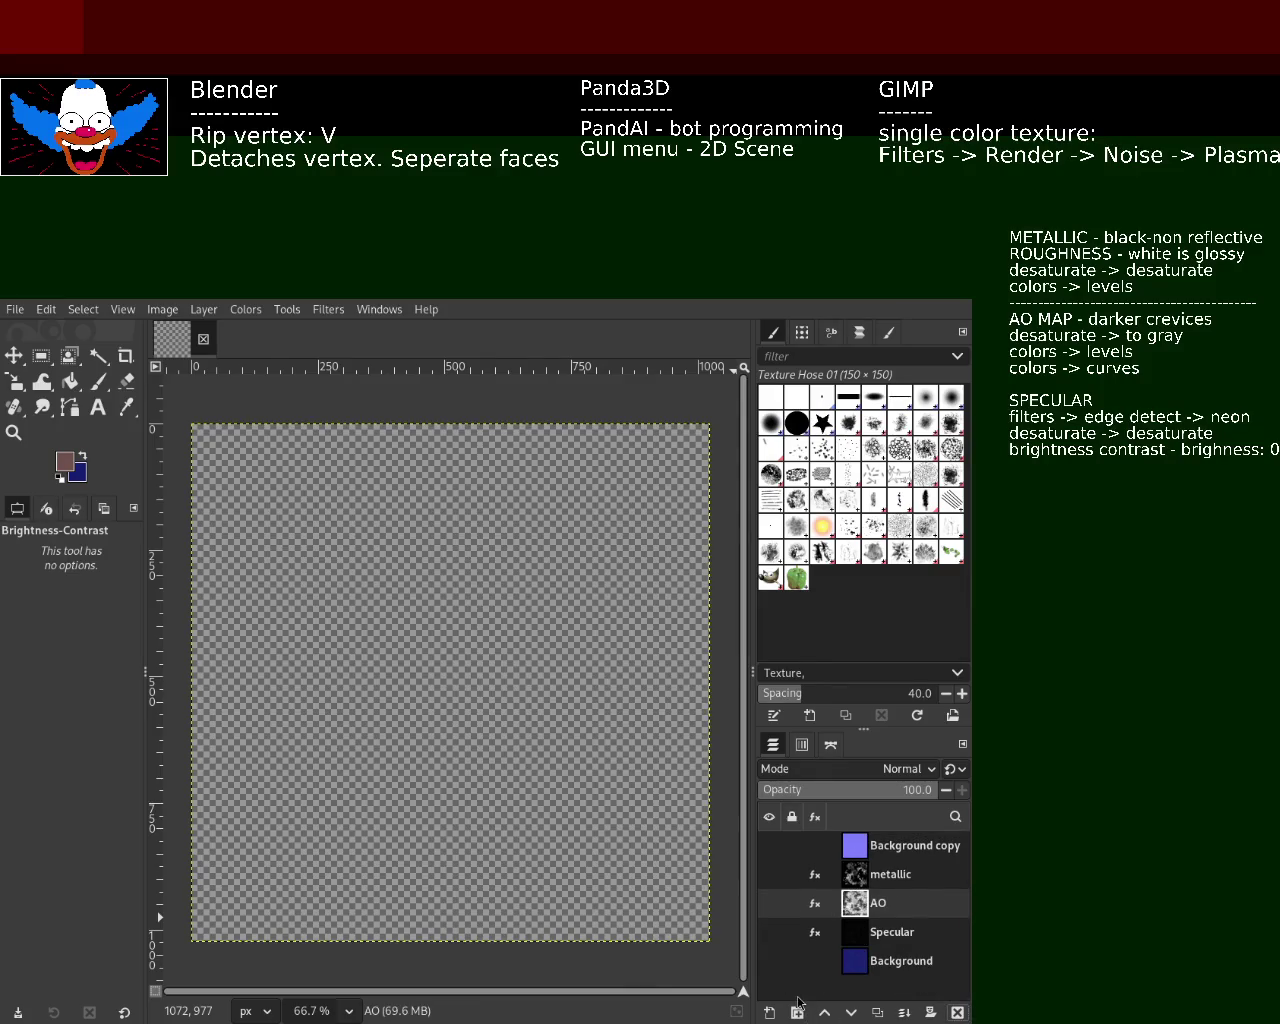
- Duplicate Background, move the original up beneath metallic, and make it visible
left_click(847, 963)
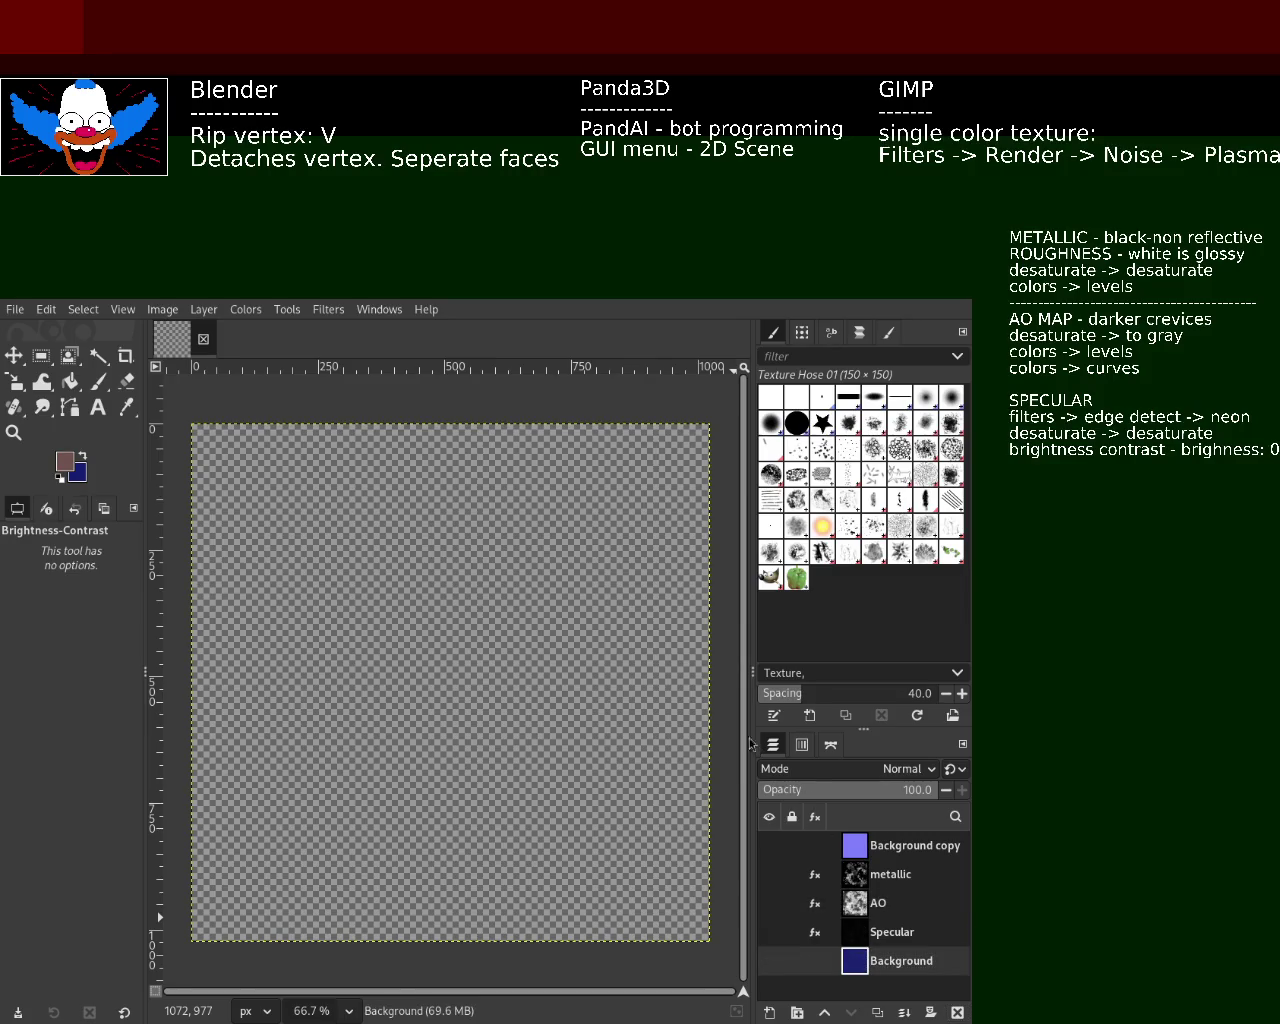
left_click(877, 1013)
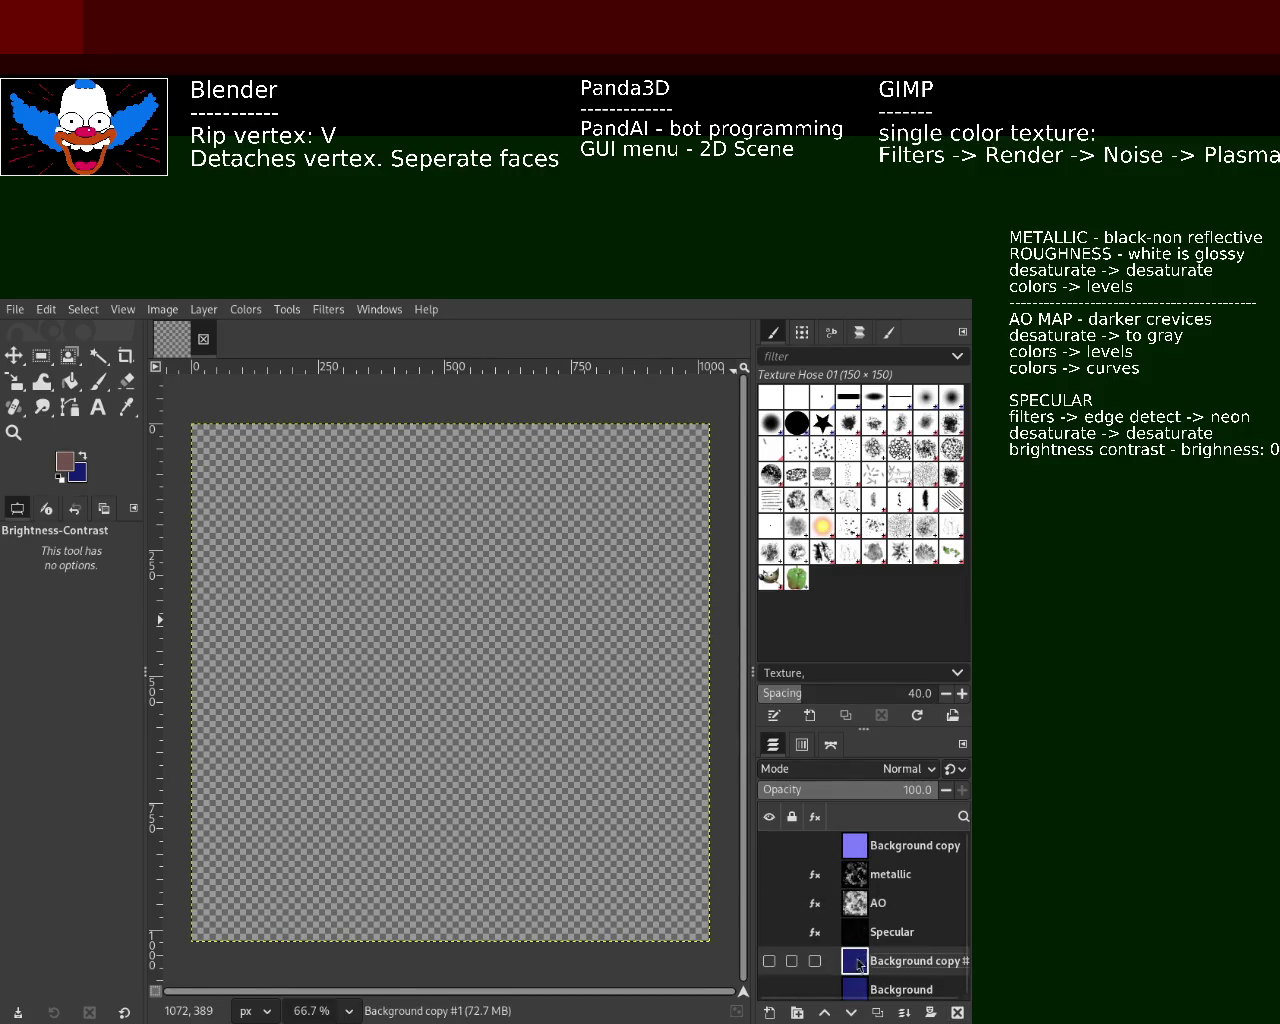
left_click_drag(900, 966, 869, 899)
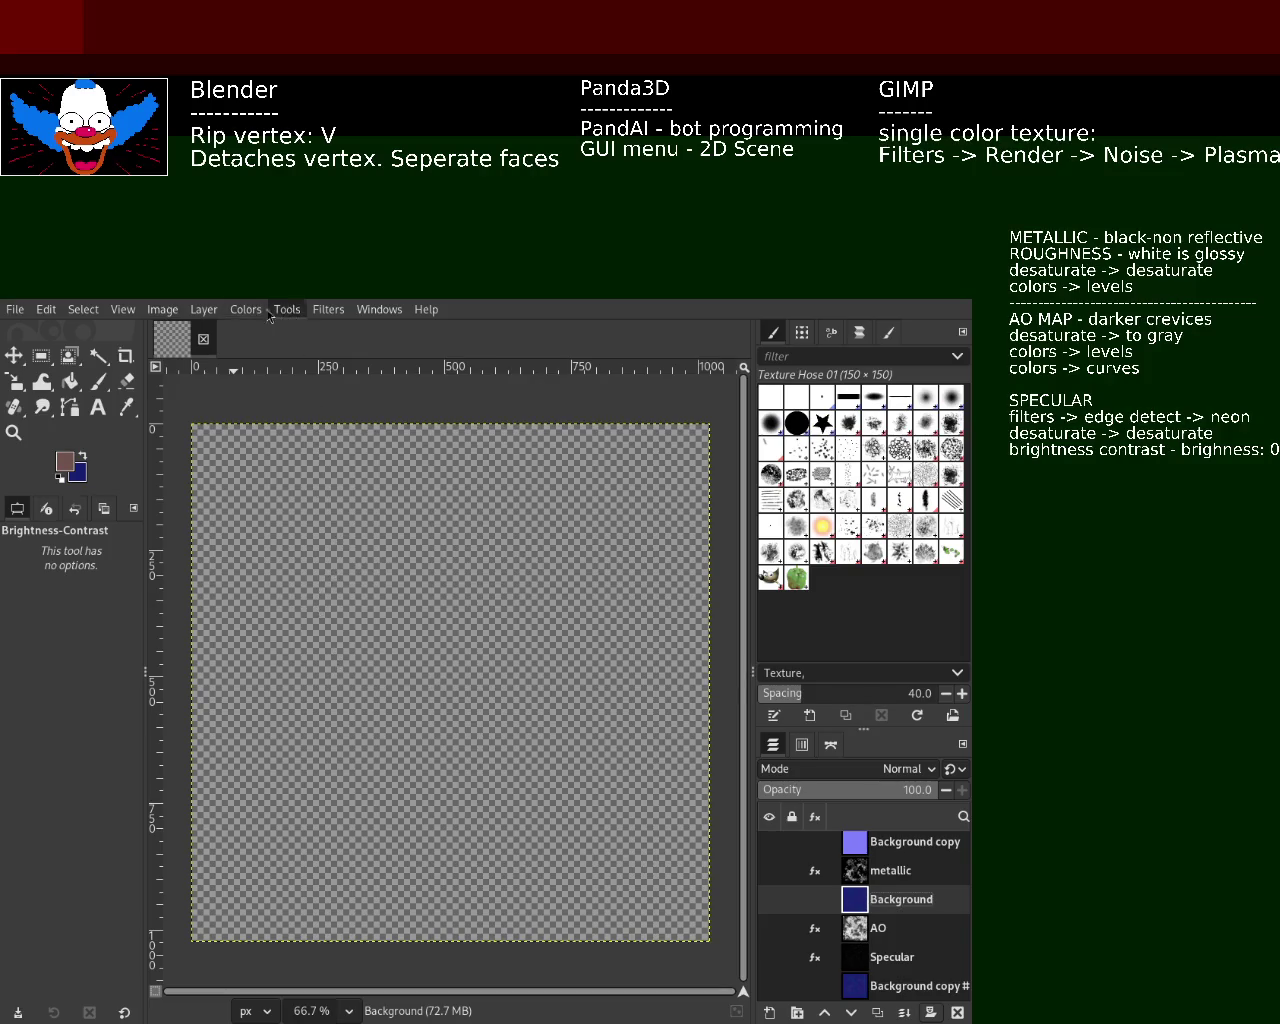
key("ctrl+z")
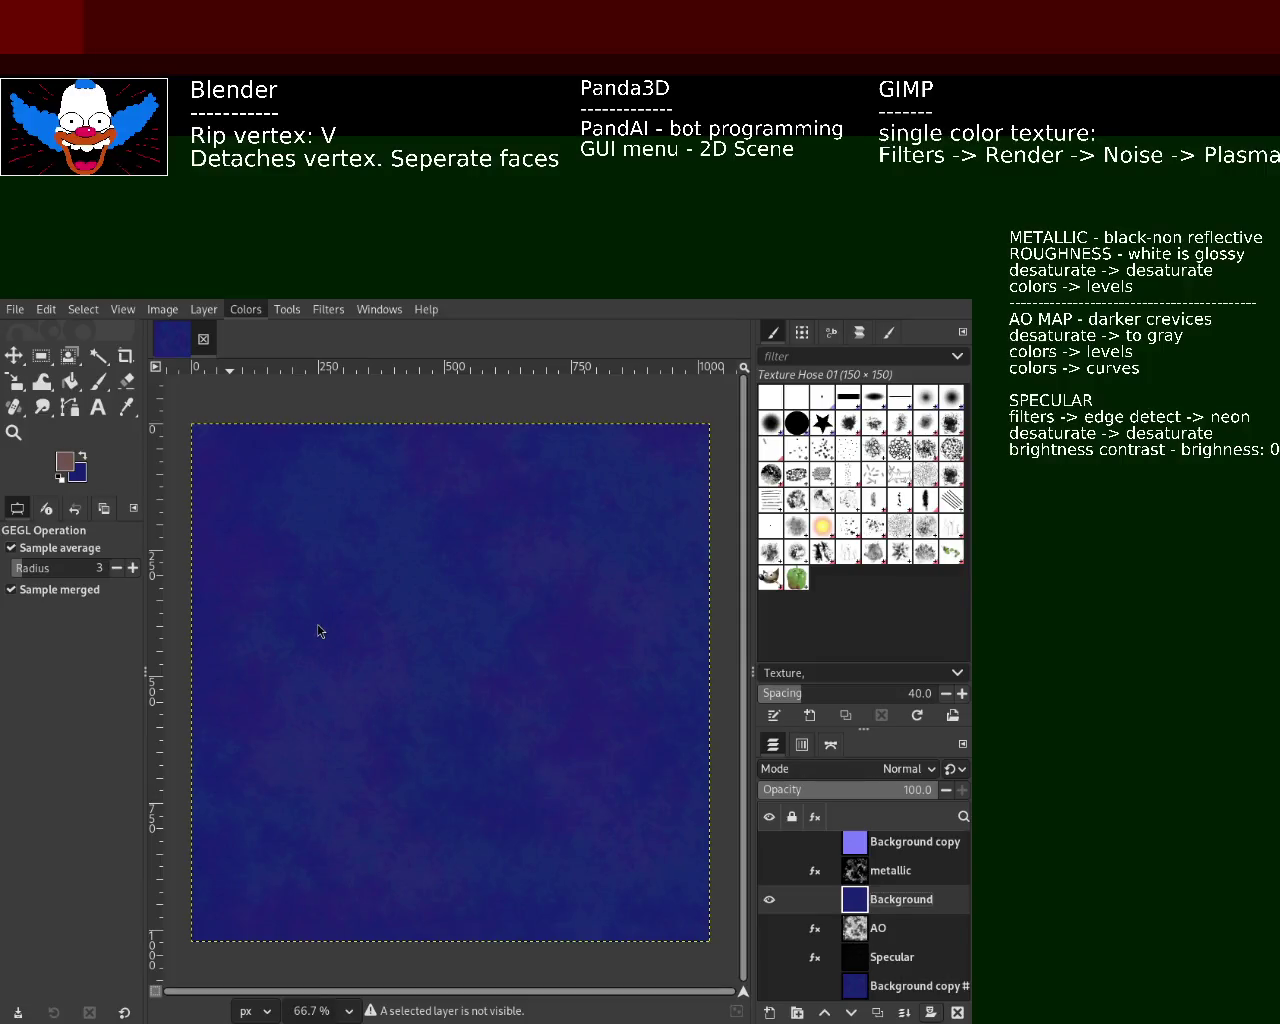
- Desaturate Background to light grey, then show metallic and the Background copy normal map
key("ctrl+z")
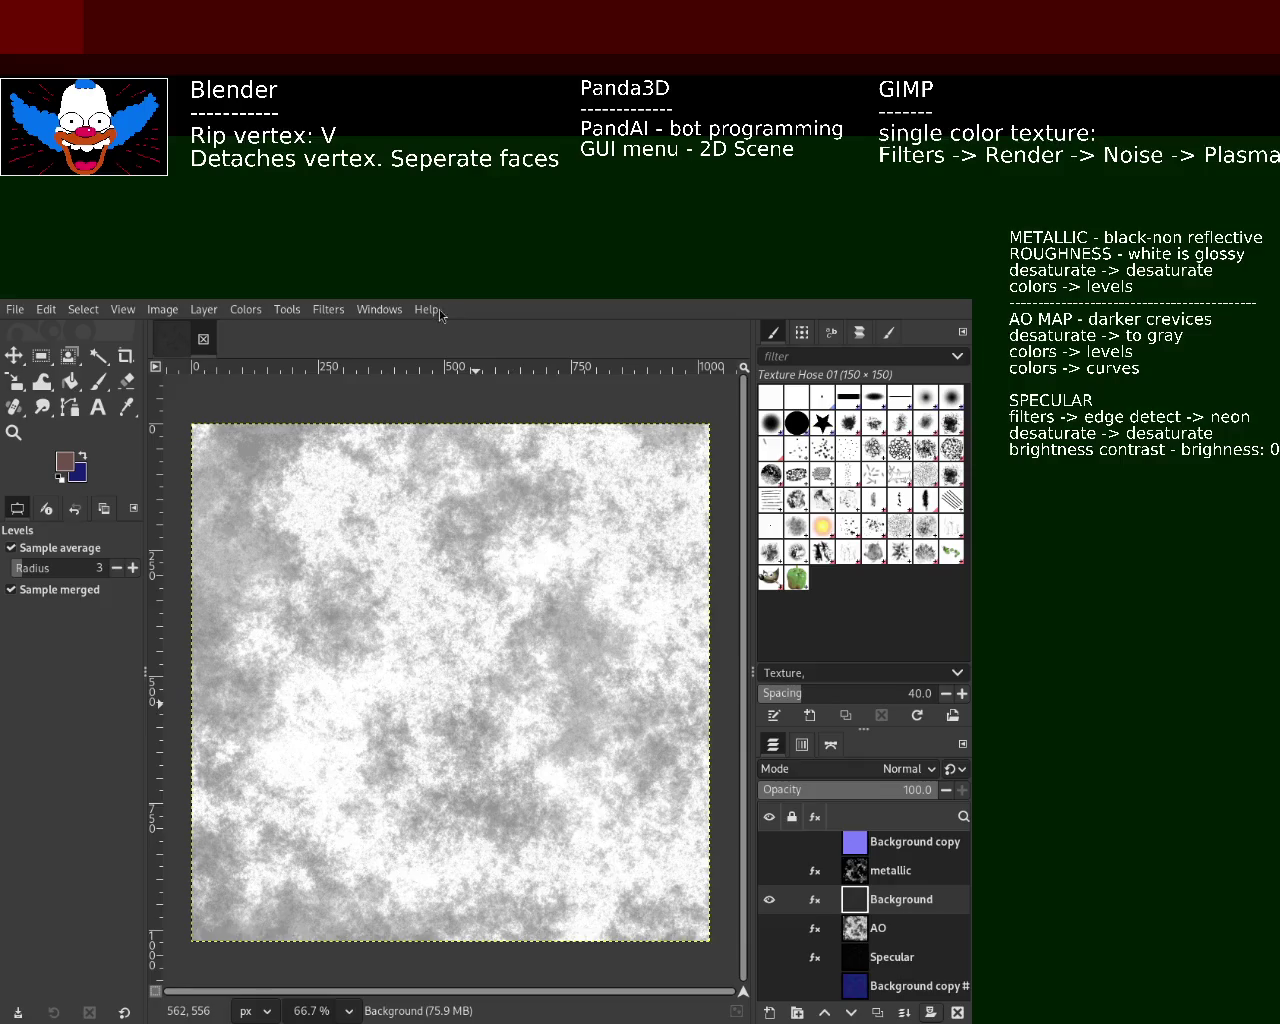
left_click(769, 870)
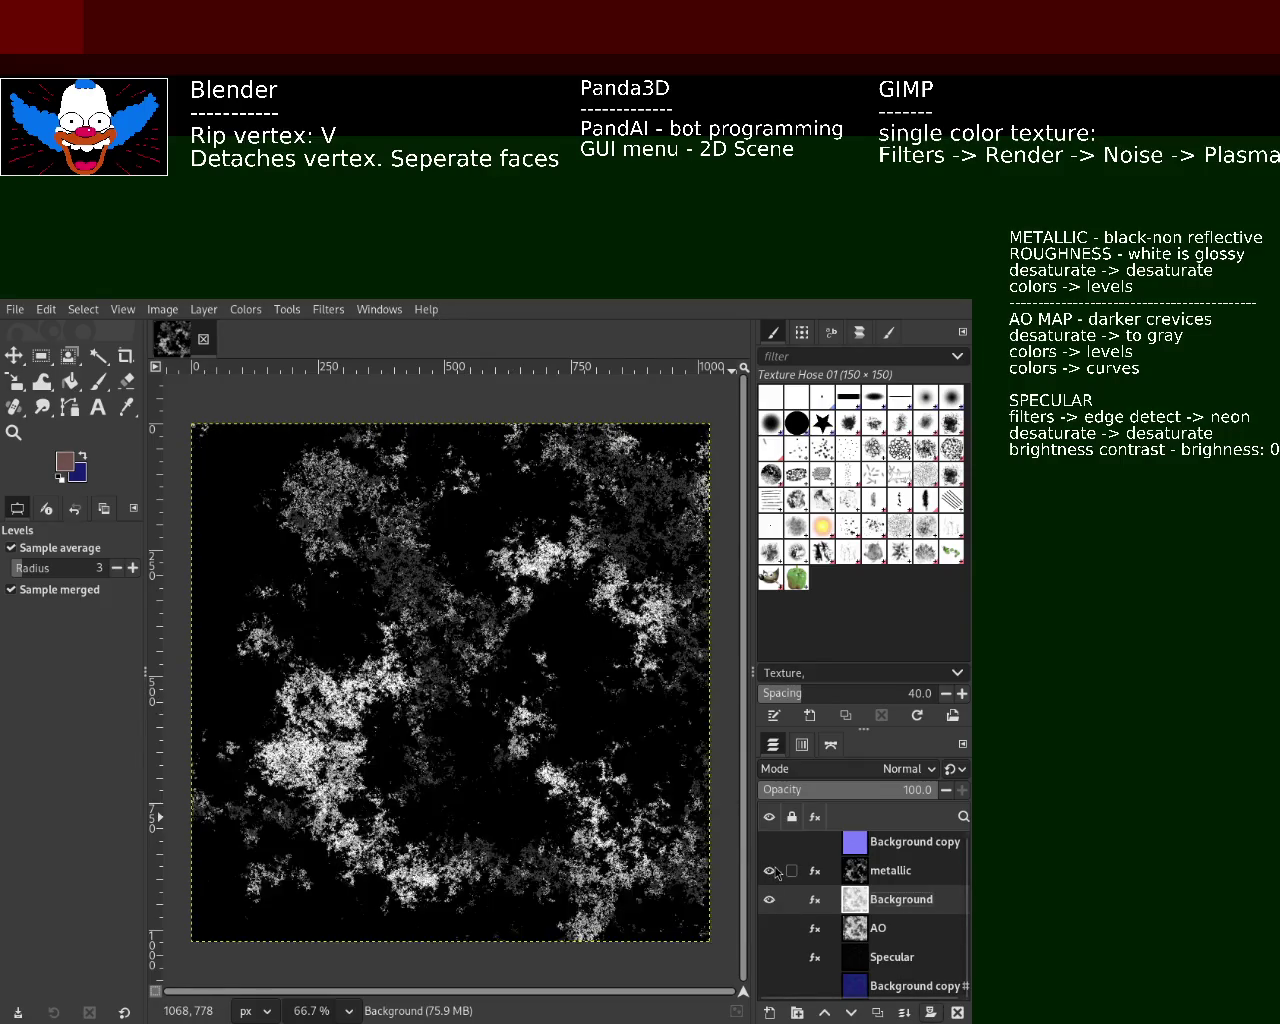
left_click(769, 842)
left_click(769, 870)
left_click(769, 870)
left_click(769, 899)
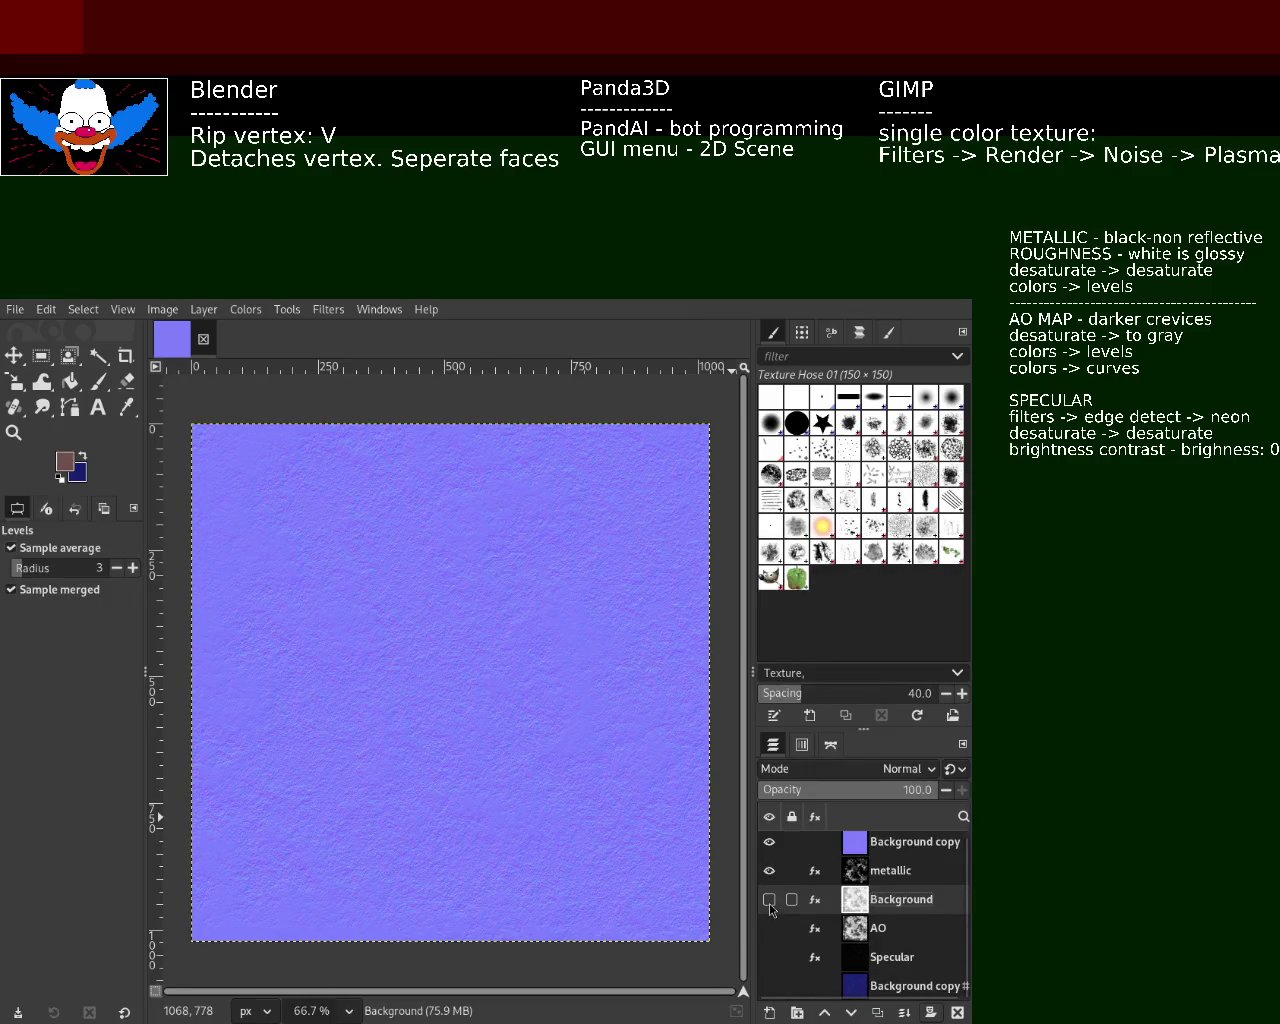
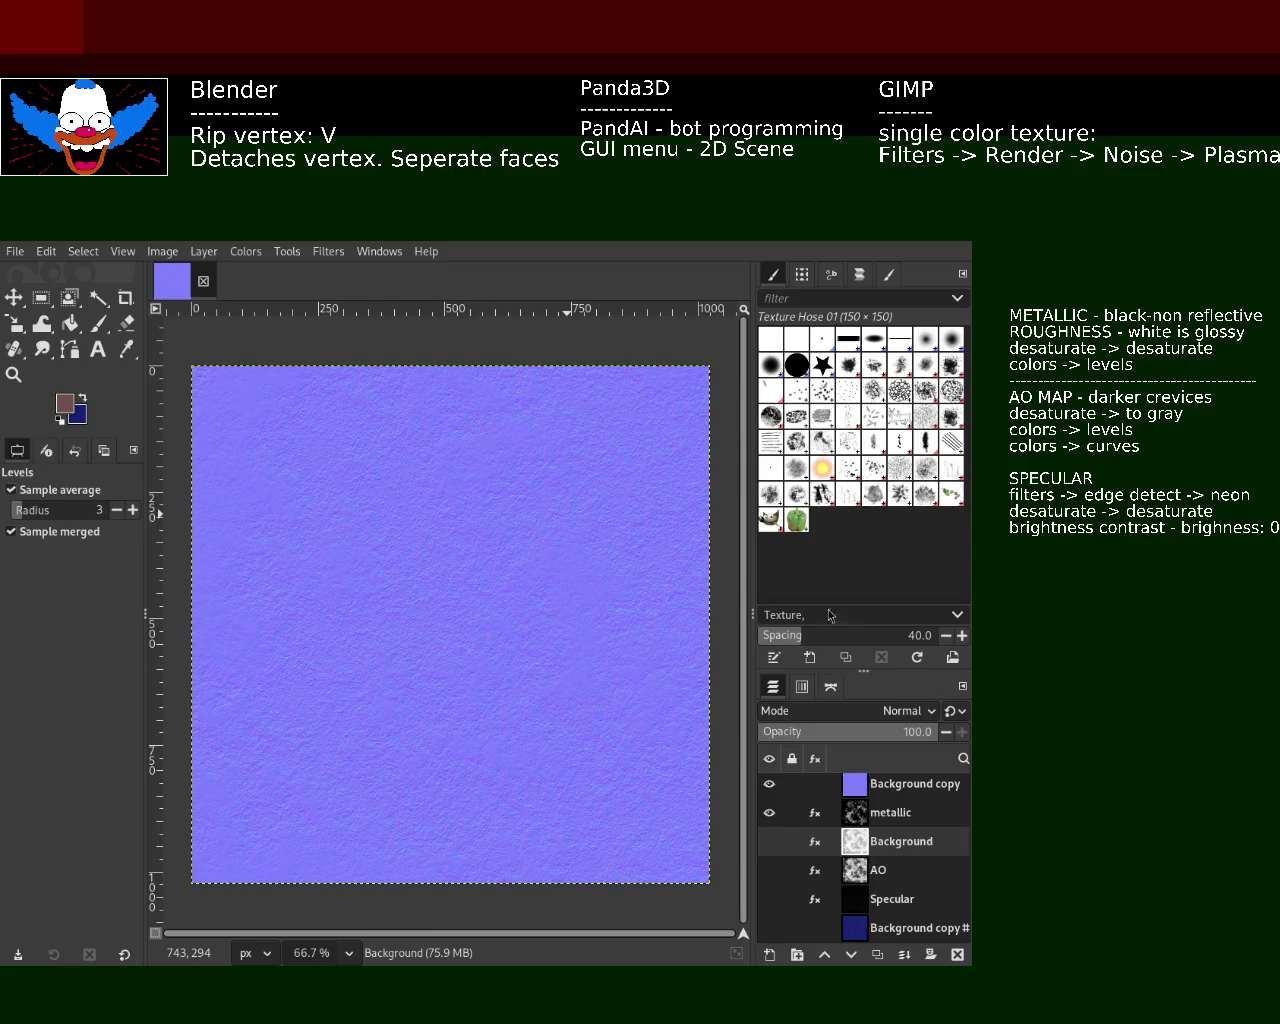
- Hide Background copy, leave only the metallic layer visible, and make it the active layer
left_click(769, 812)
left_click(767, 788)
left_click(767, 788)
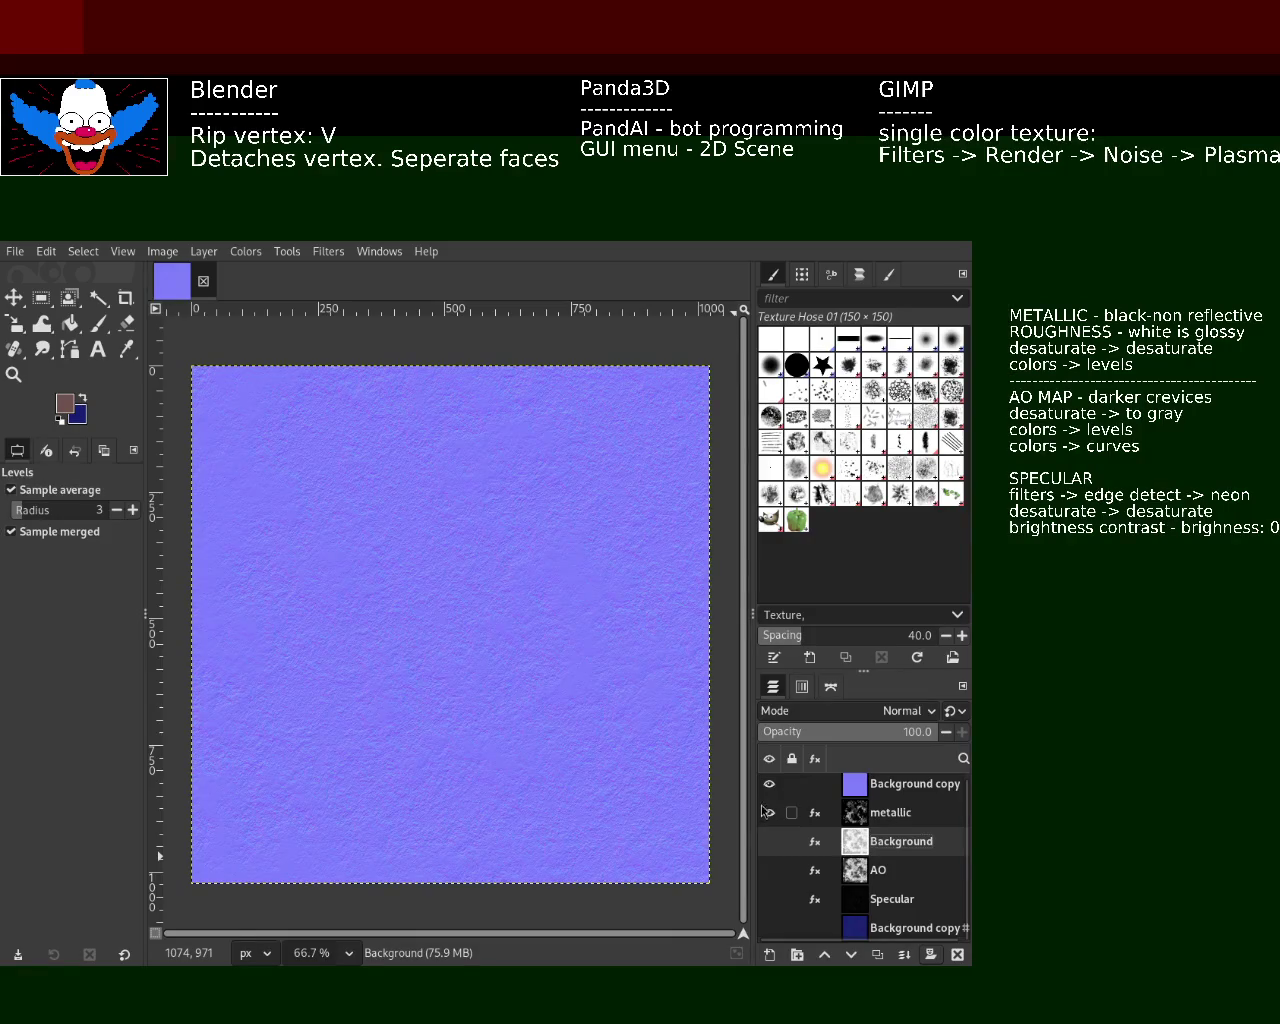
left_click(768, 810, "shift")
left_click(769, 812)
left_click(769, 841)
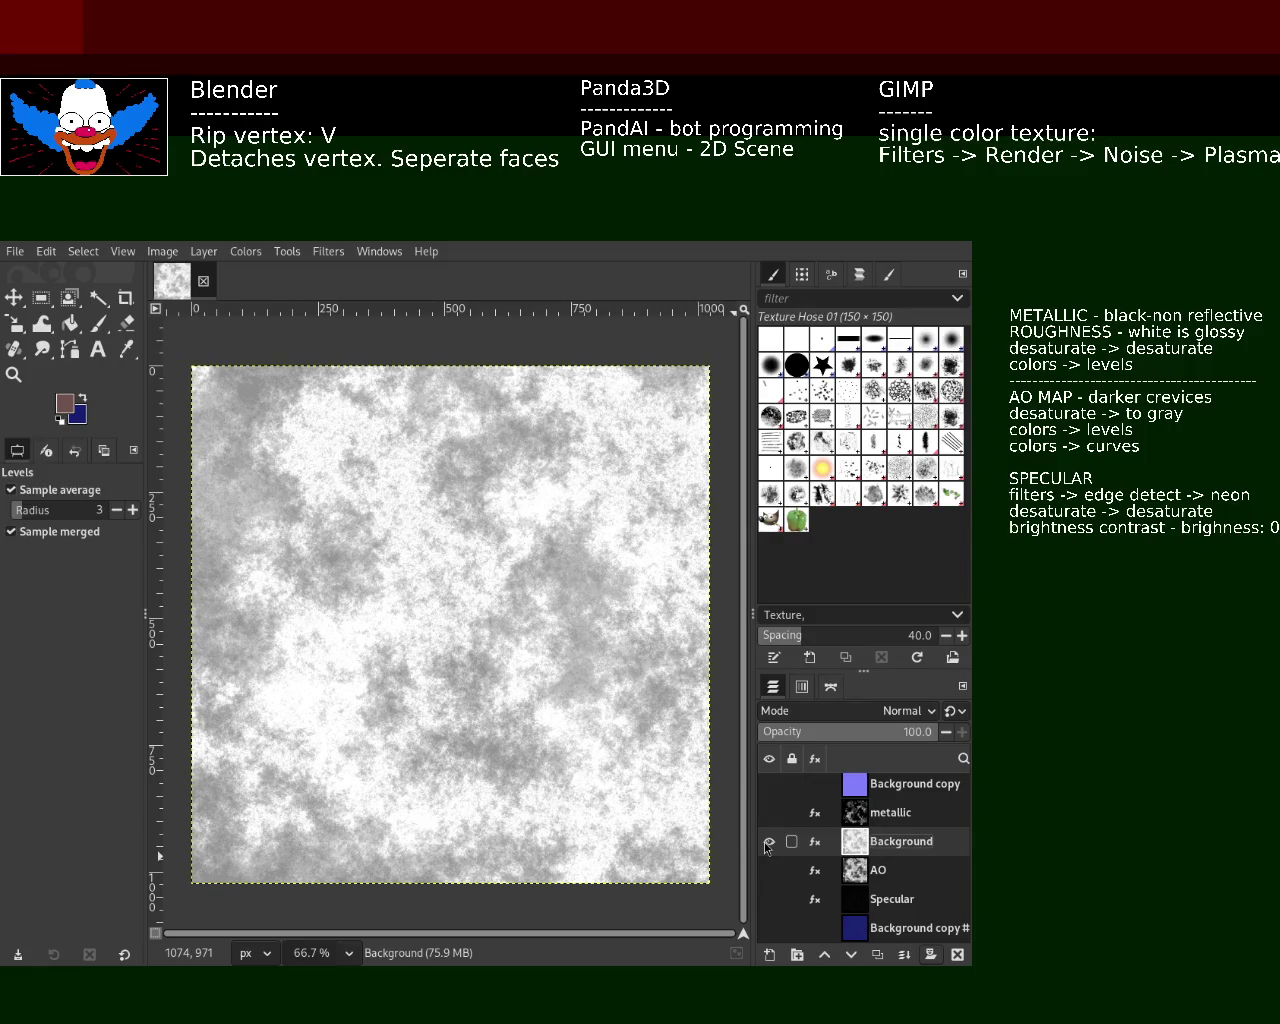
left_click(769, 812, "shift")
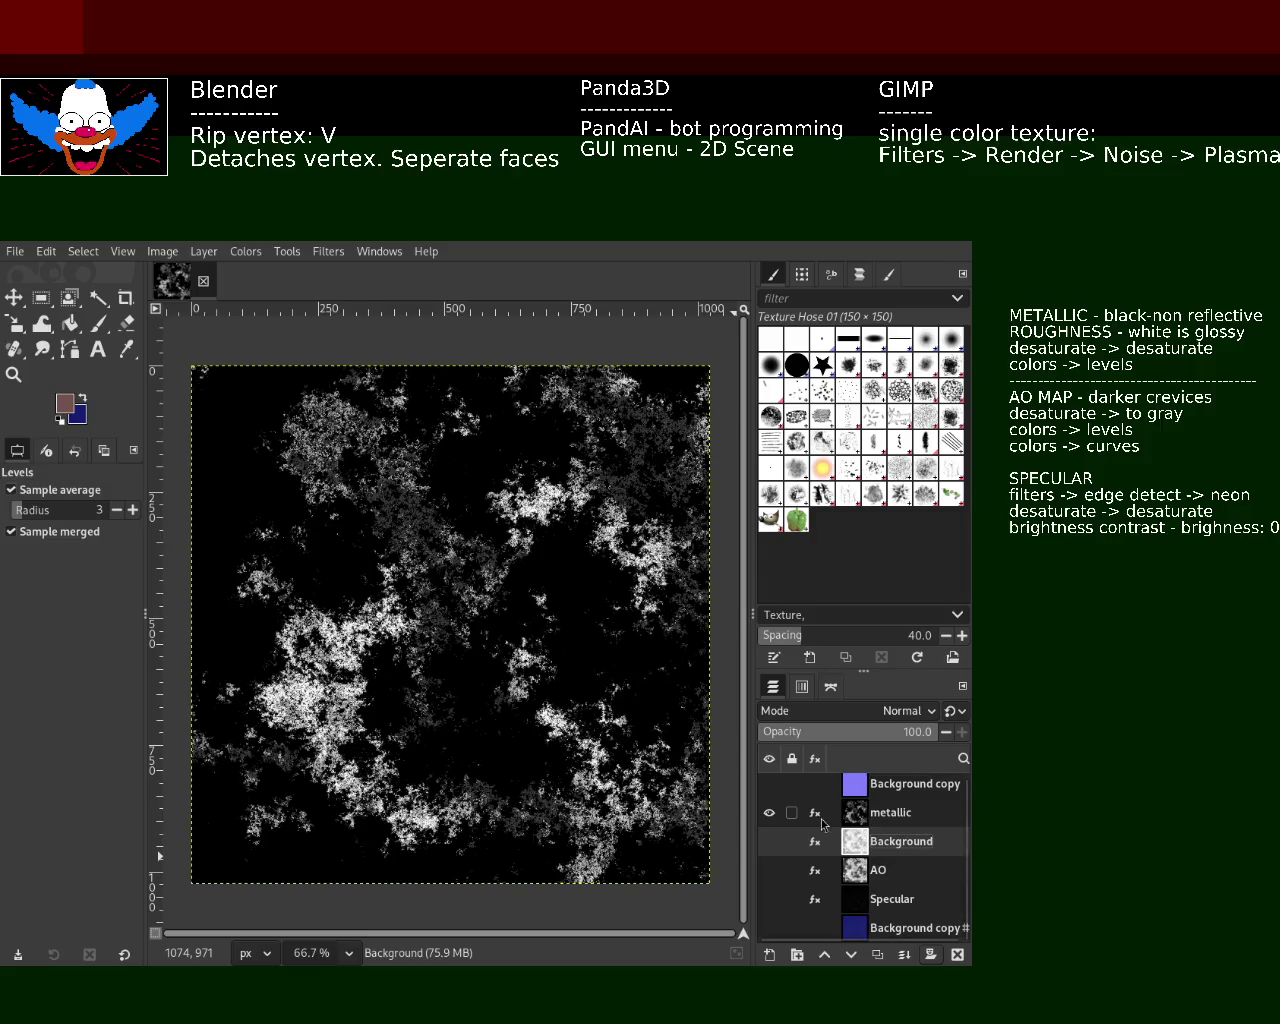
left_click(866, 820)
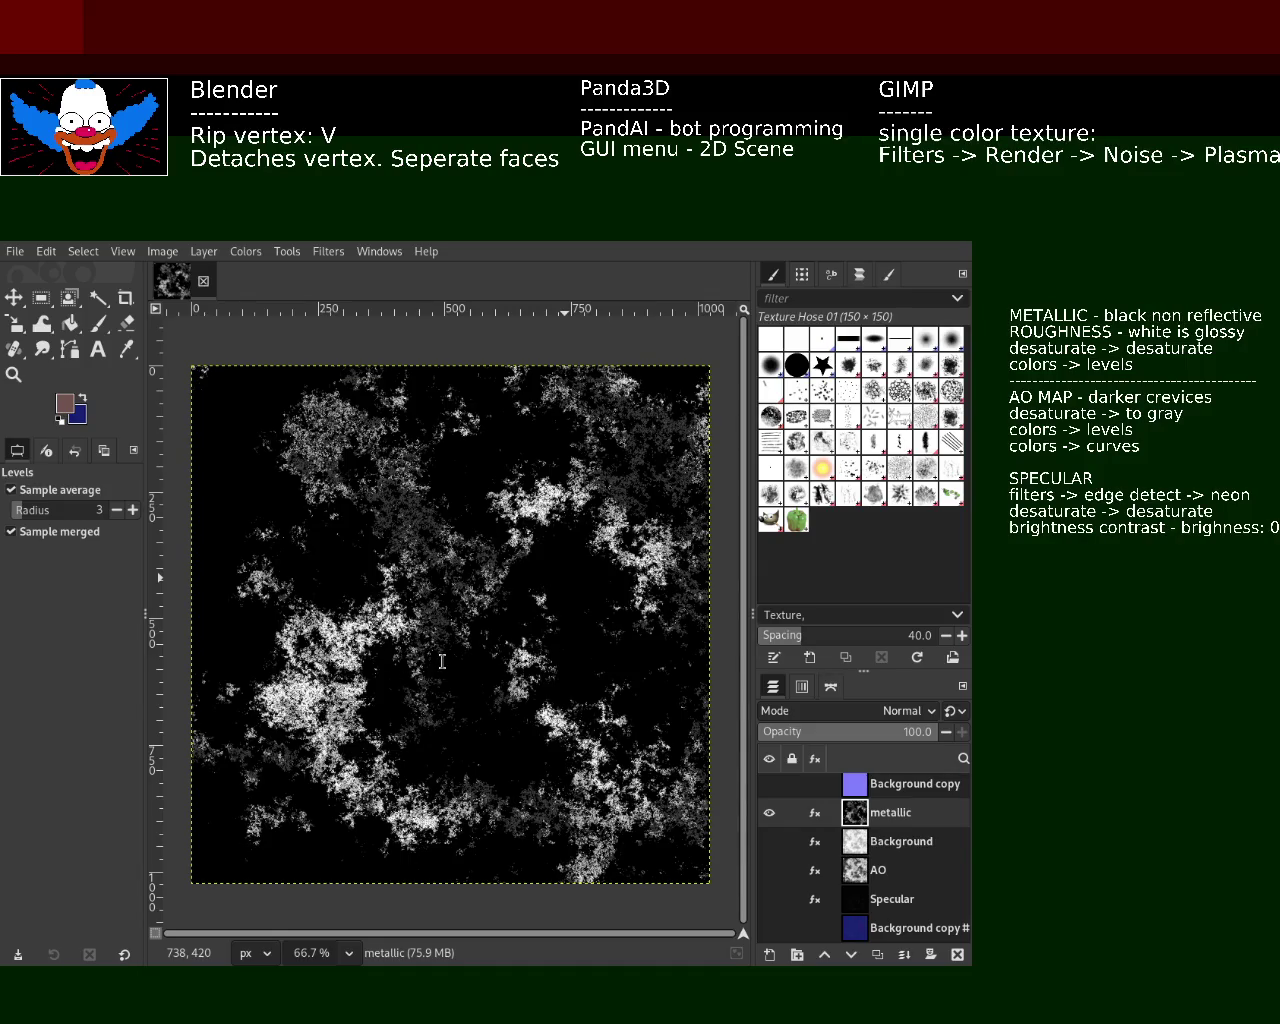
key("BackSpace")
type("-")
- Delete the metallic layer, duplicate Background copy #1, and make the new copy #2 visible
left_click(953, 952)
left_click(885, 904)
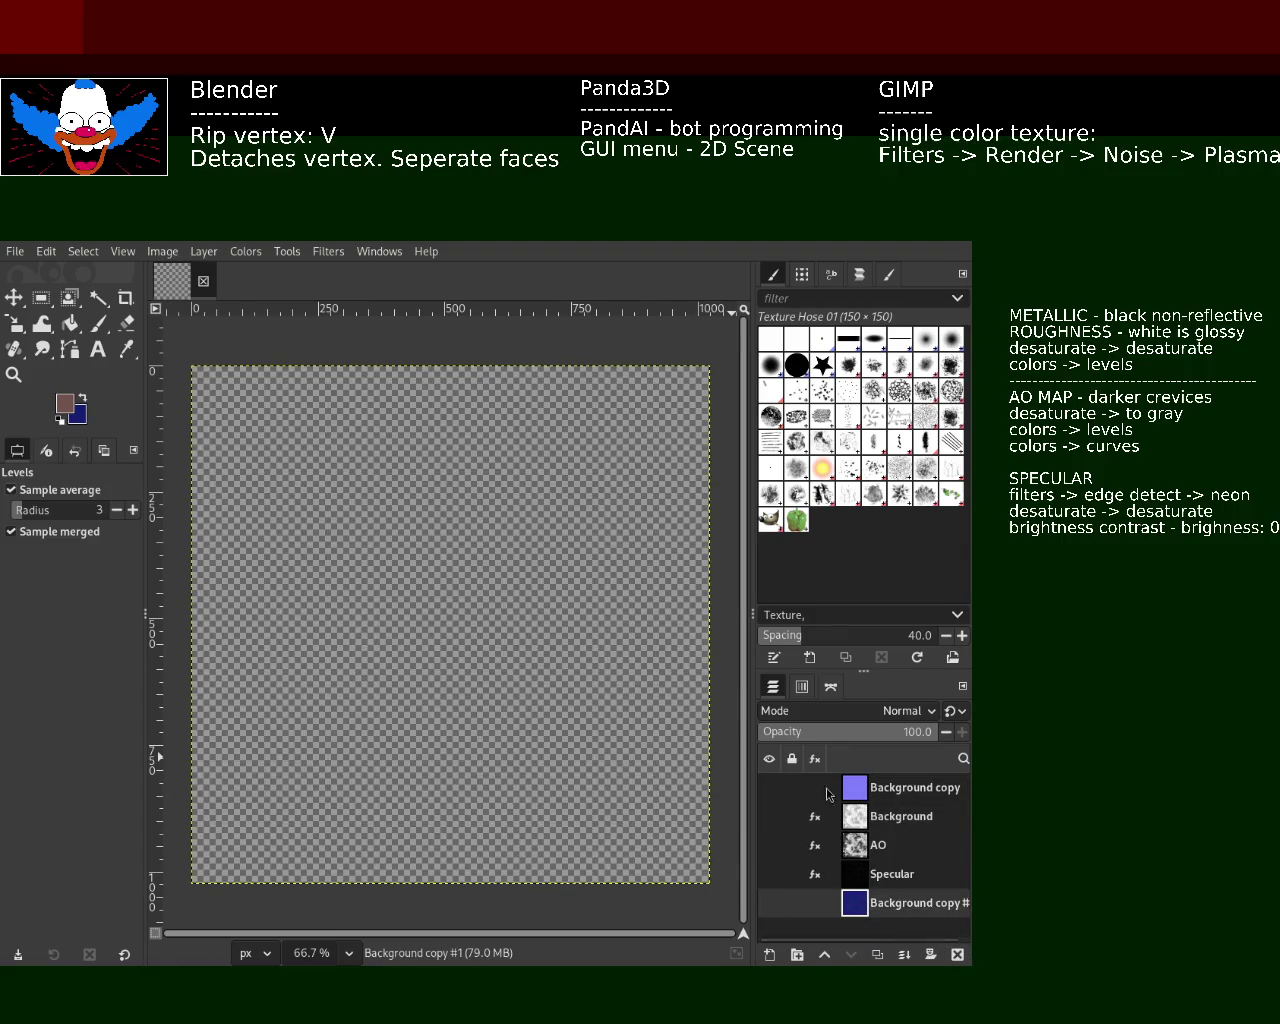
key("shift+ctrl+d")
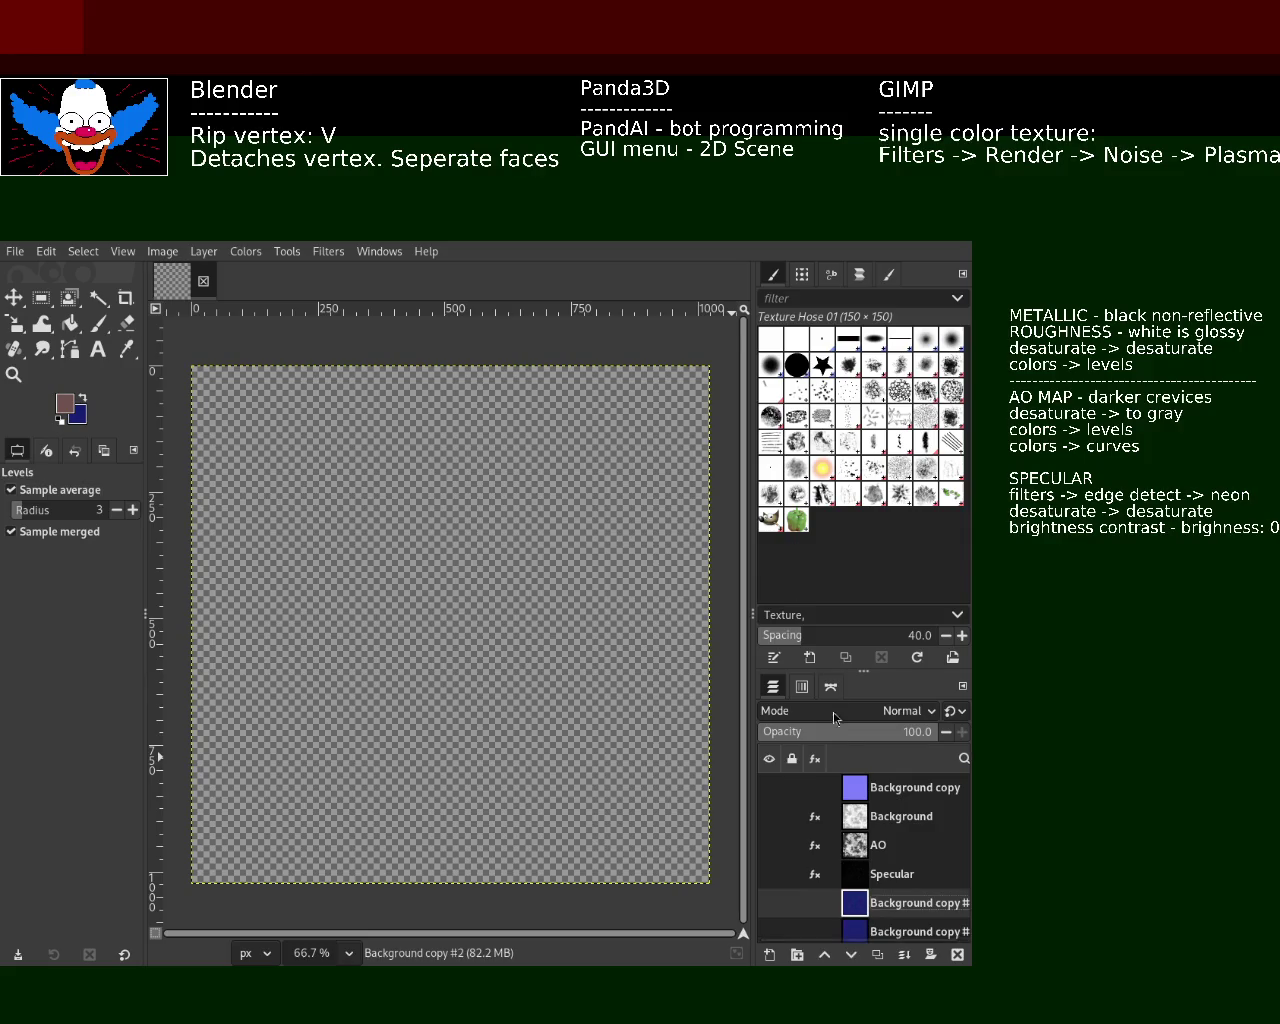
left_click(866, 934)
left_click(866, 904)
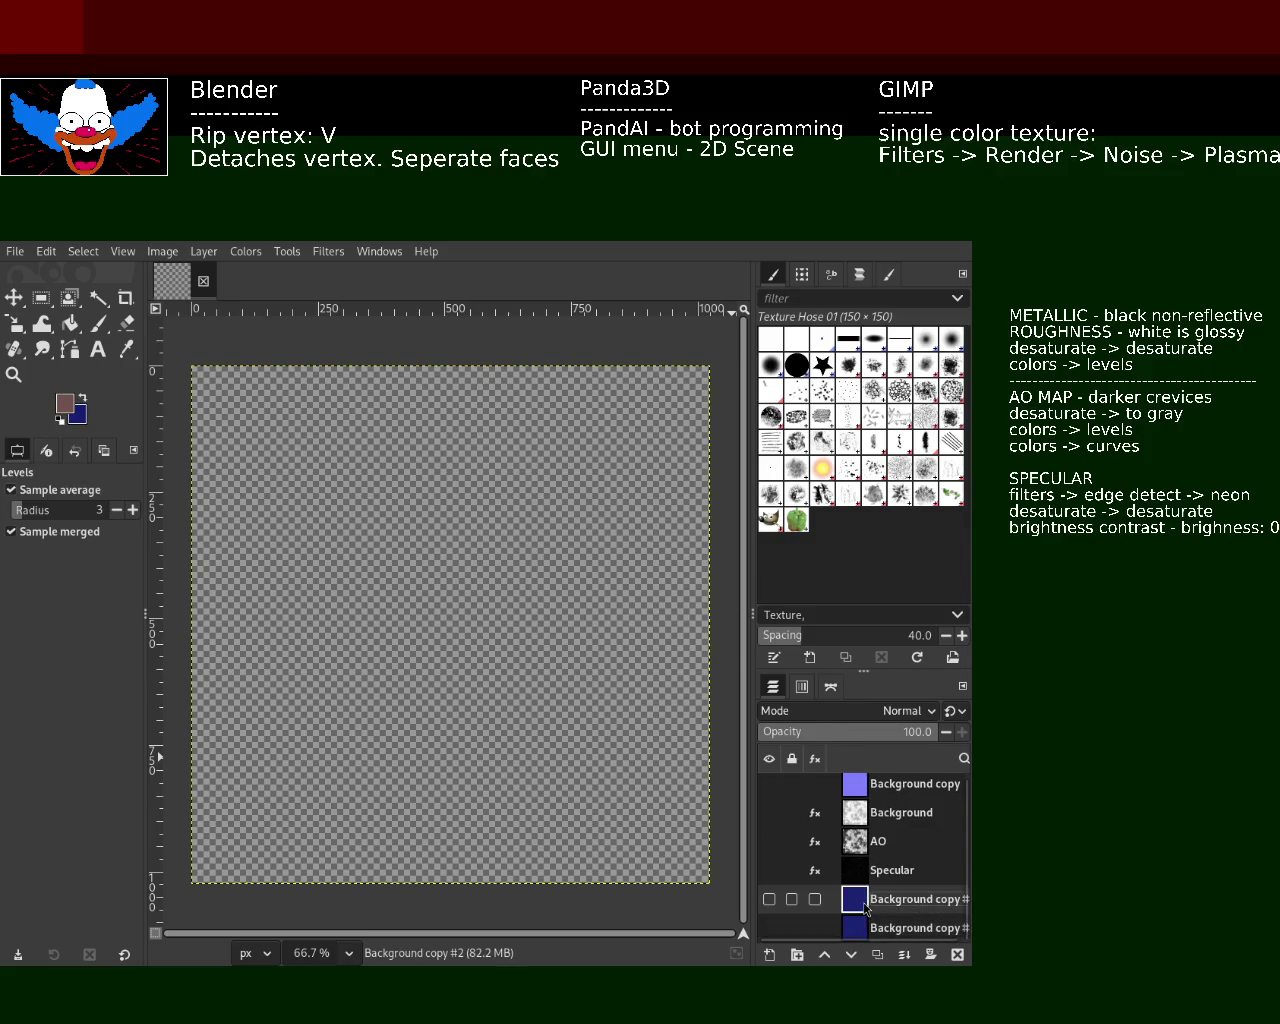
left_click(328, 251)
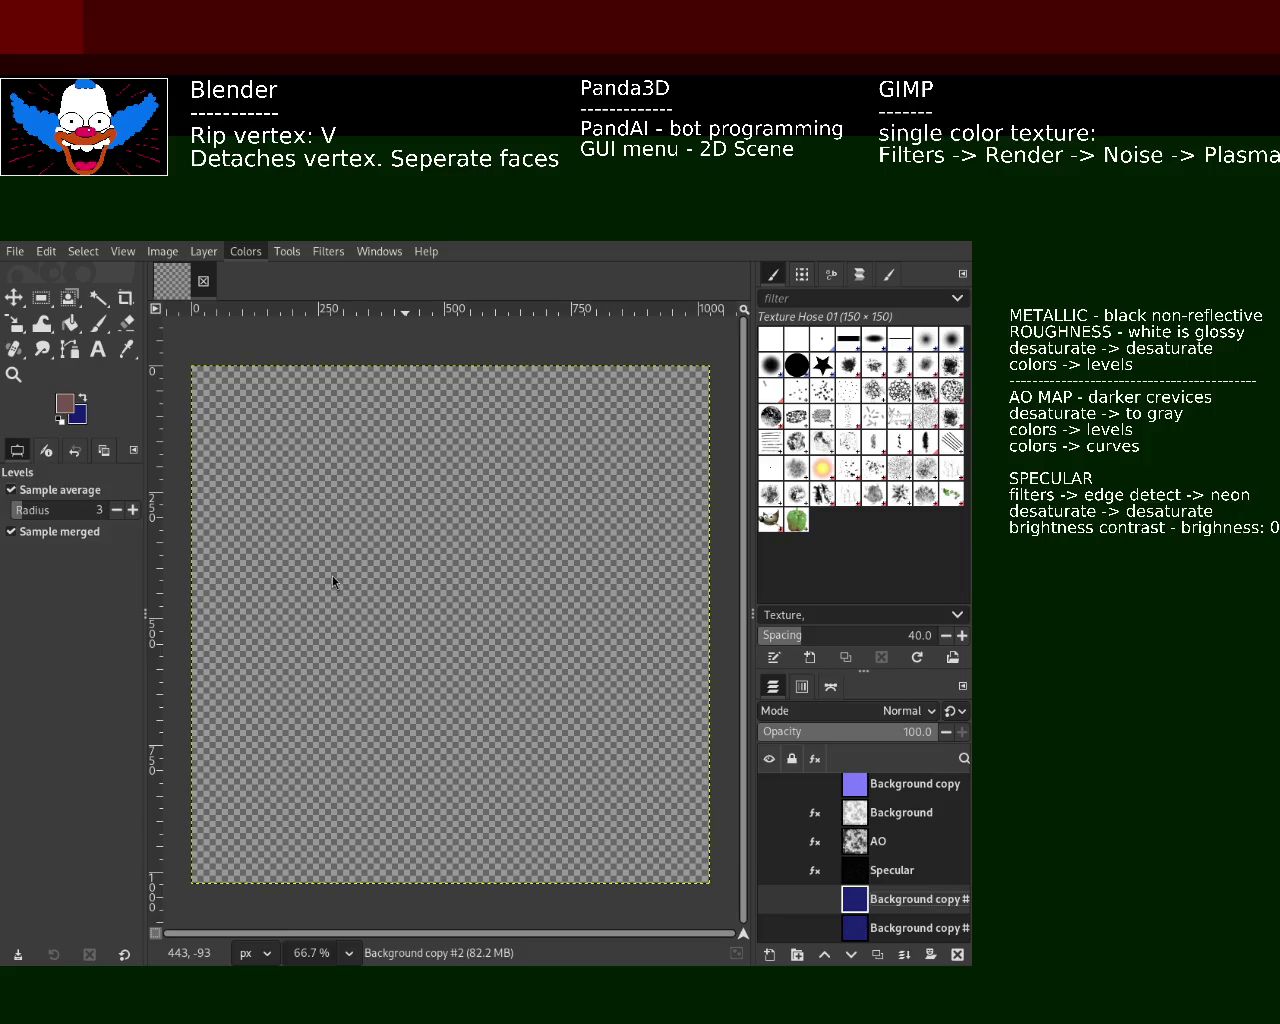
left_click(769, 899)
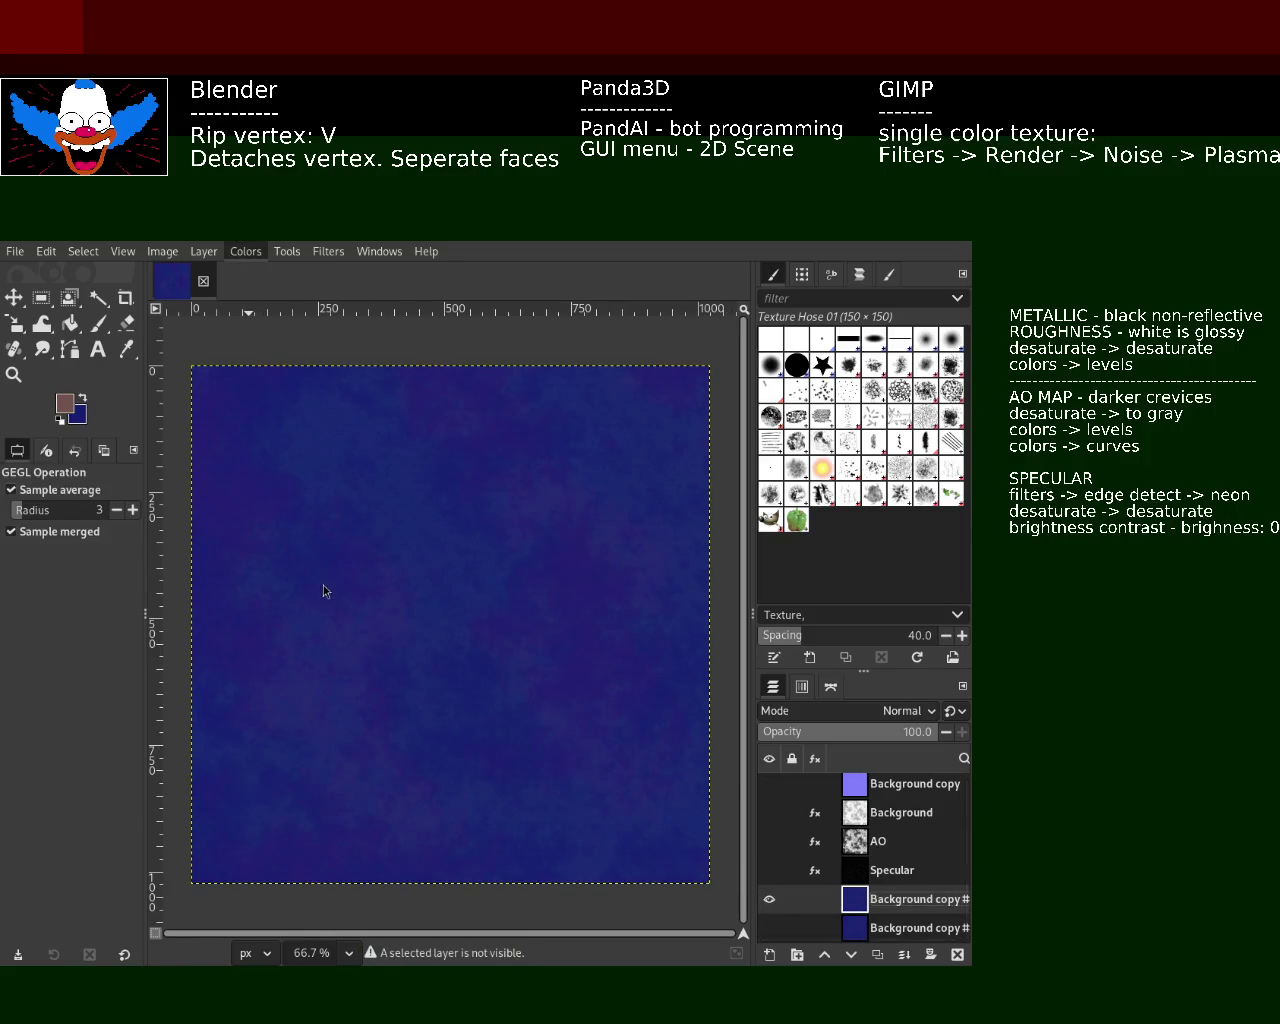
- Desaturate the blue cloud texture to grey and try inverted and darker variants
left_click(443, 605)
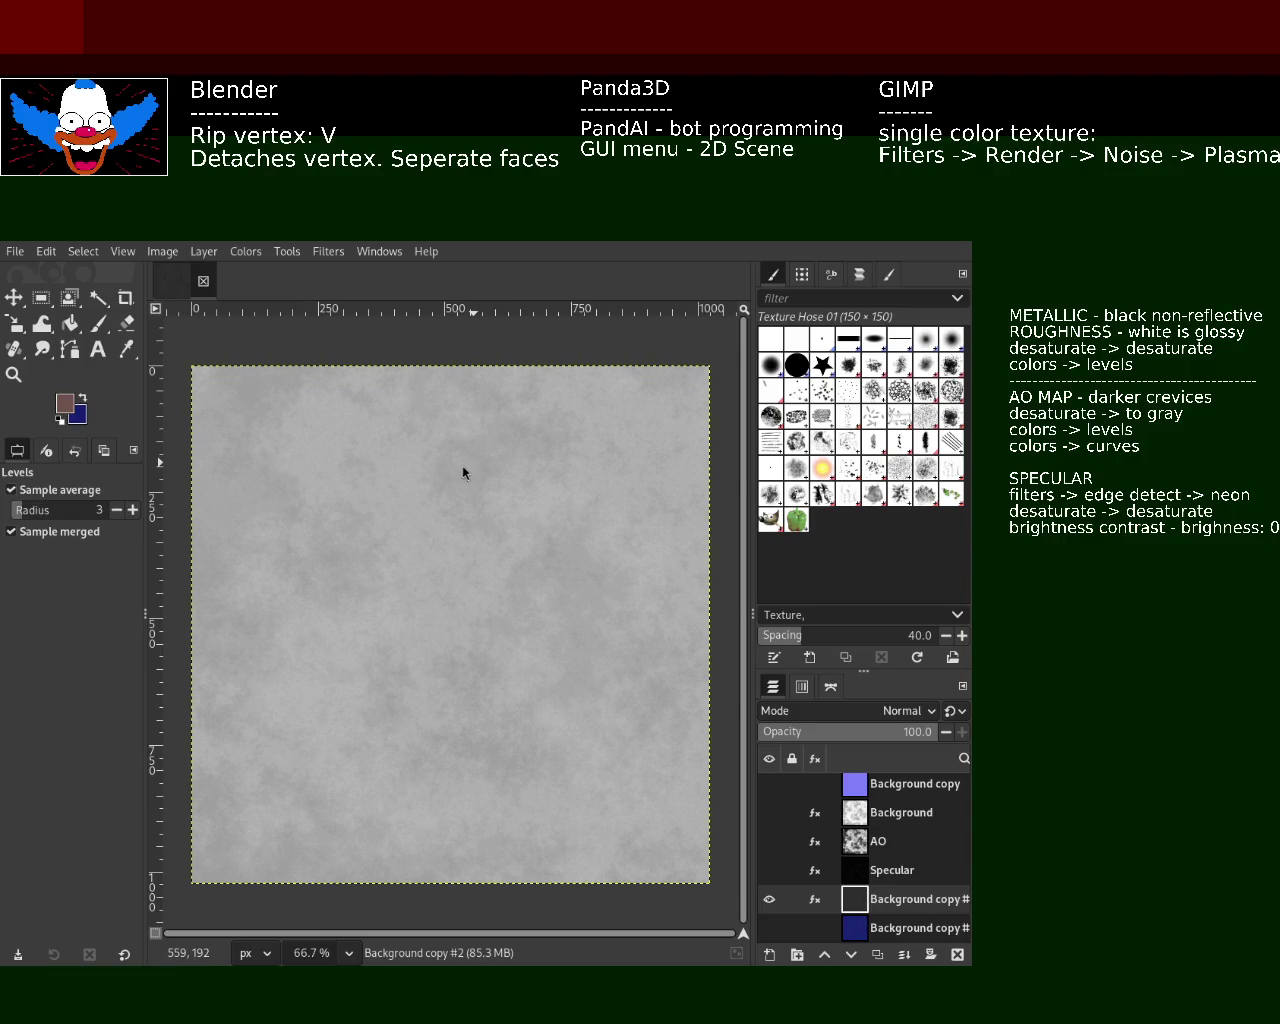
key("ctrl+i")
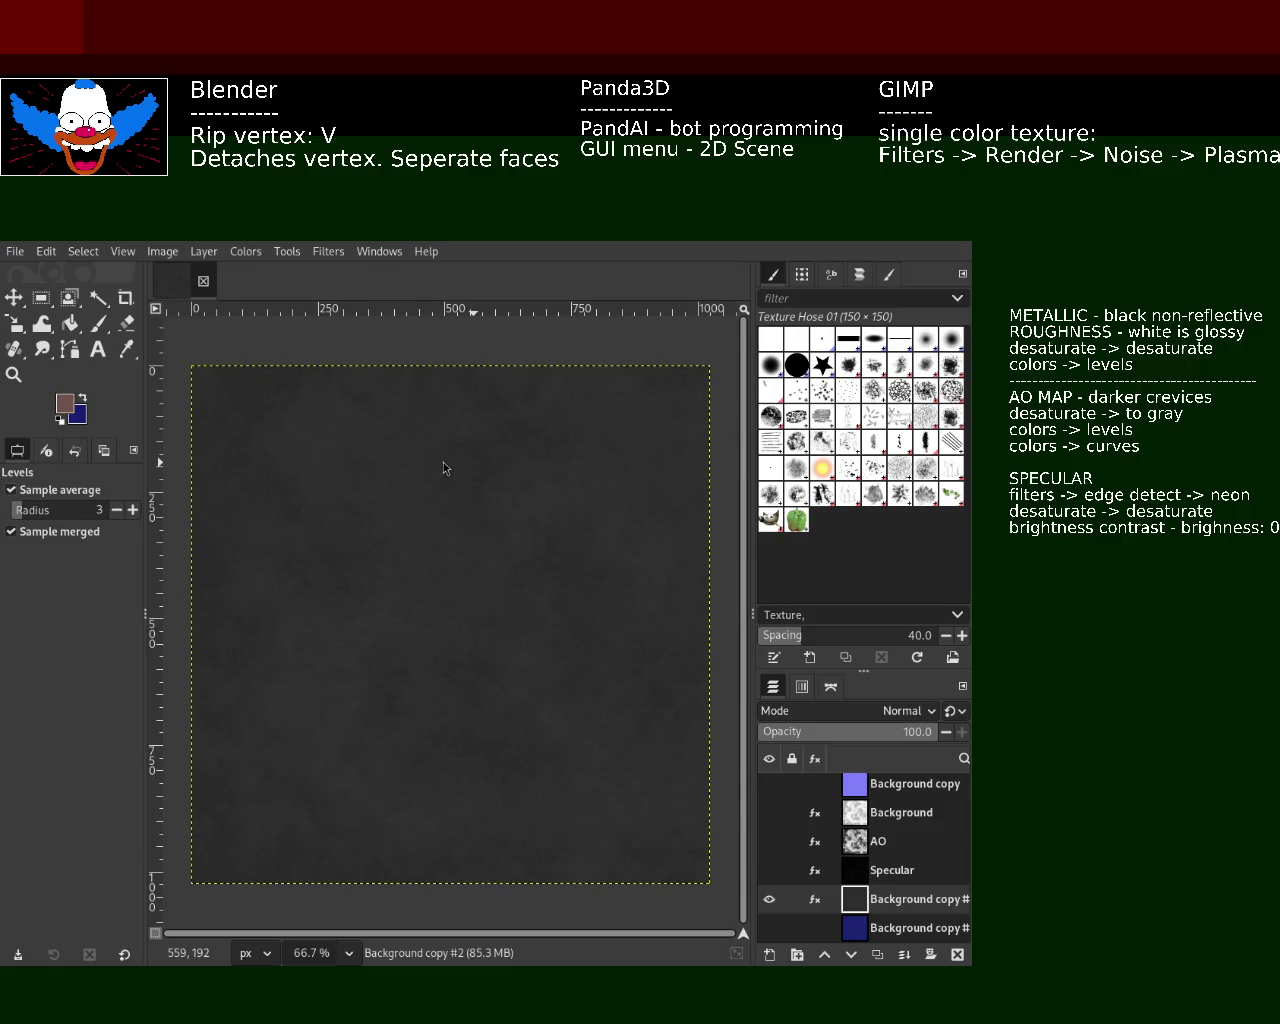
key("ctrl+z")
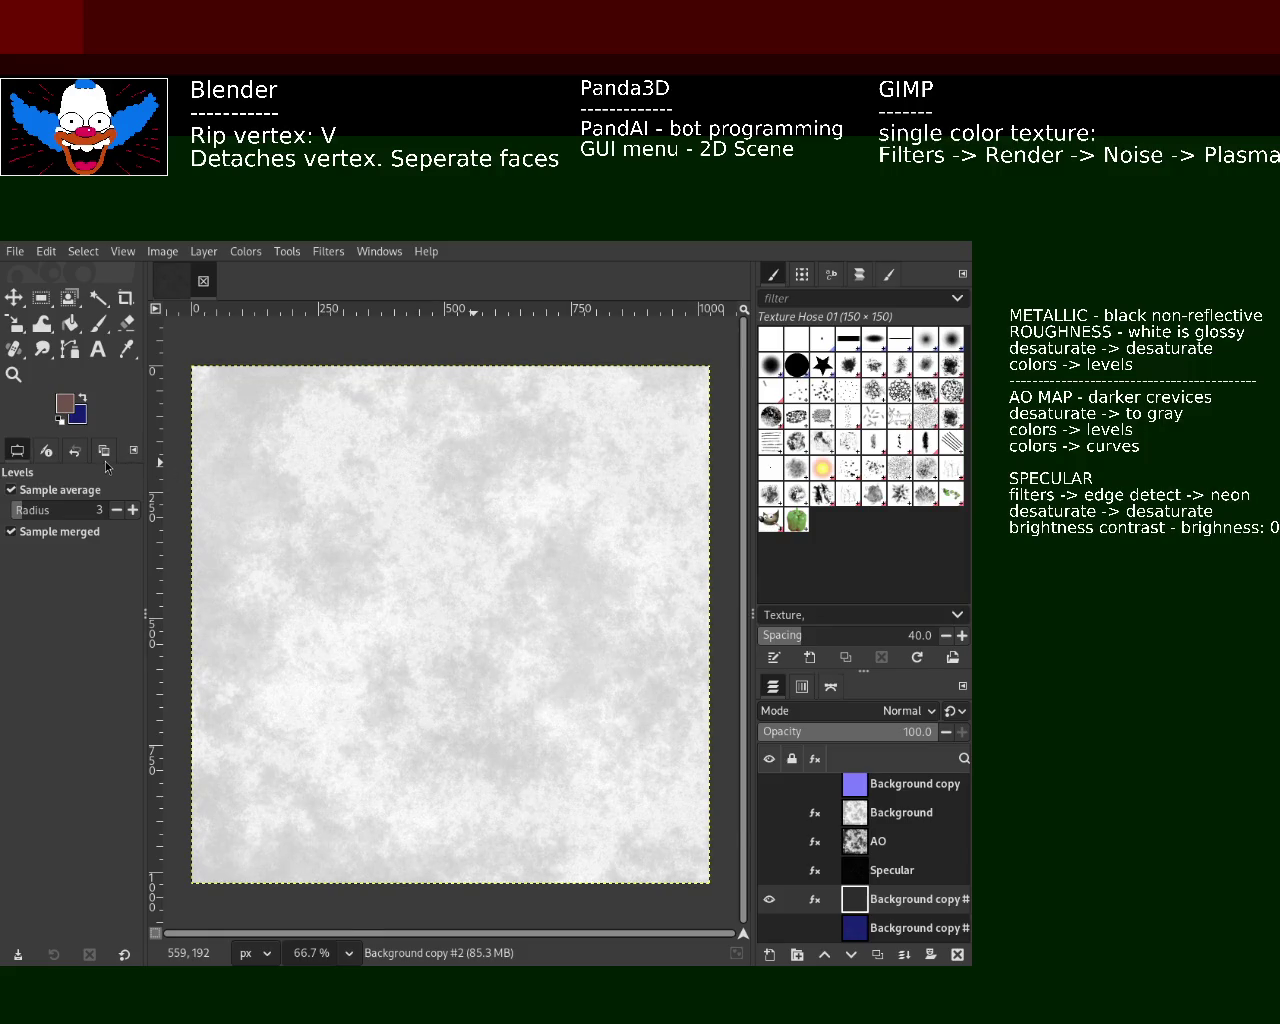
key("ctrl+y")
key("ctrl+z")
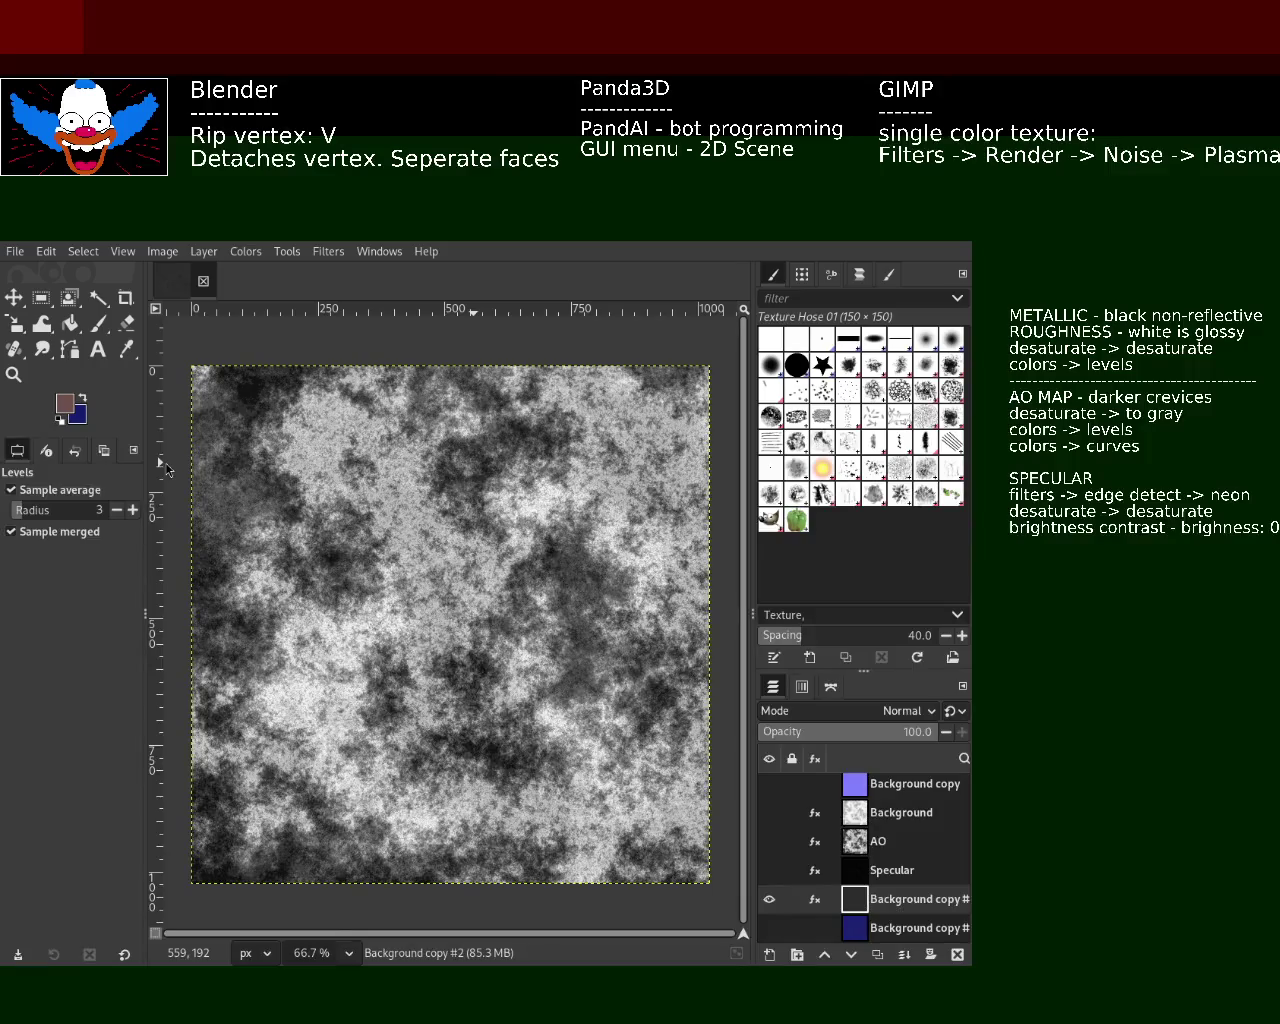
key("ctrl+y")
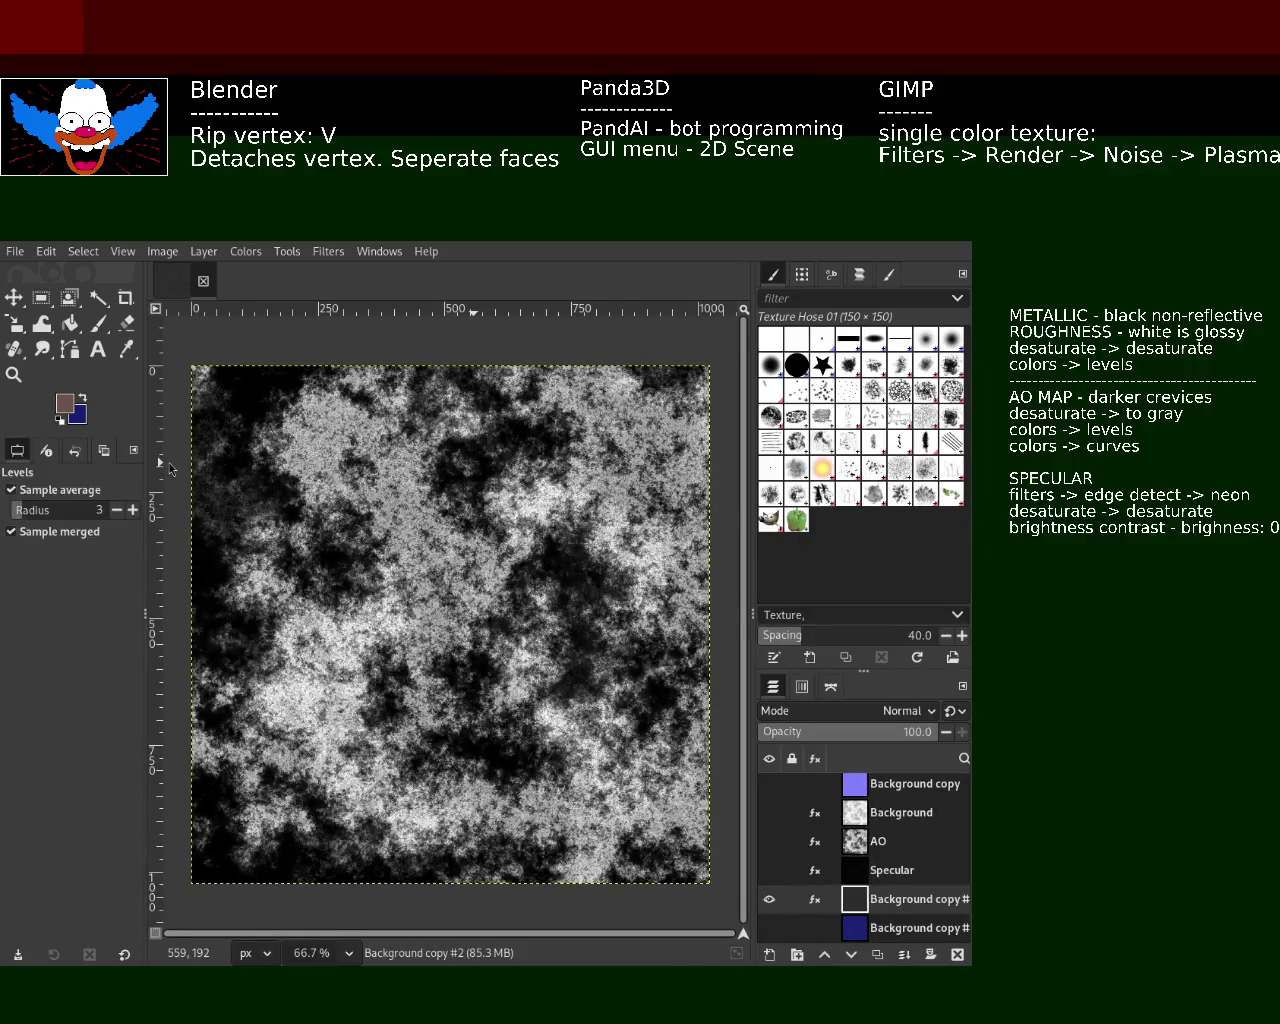
- Step through undo and redo to settle on the high-contrast black-and-white clouds
key("ctrl+z")
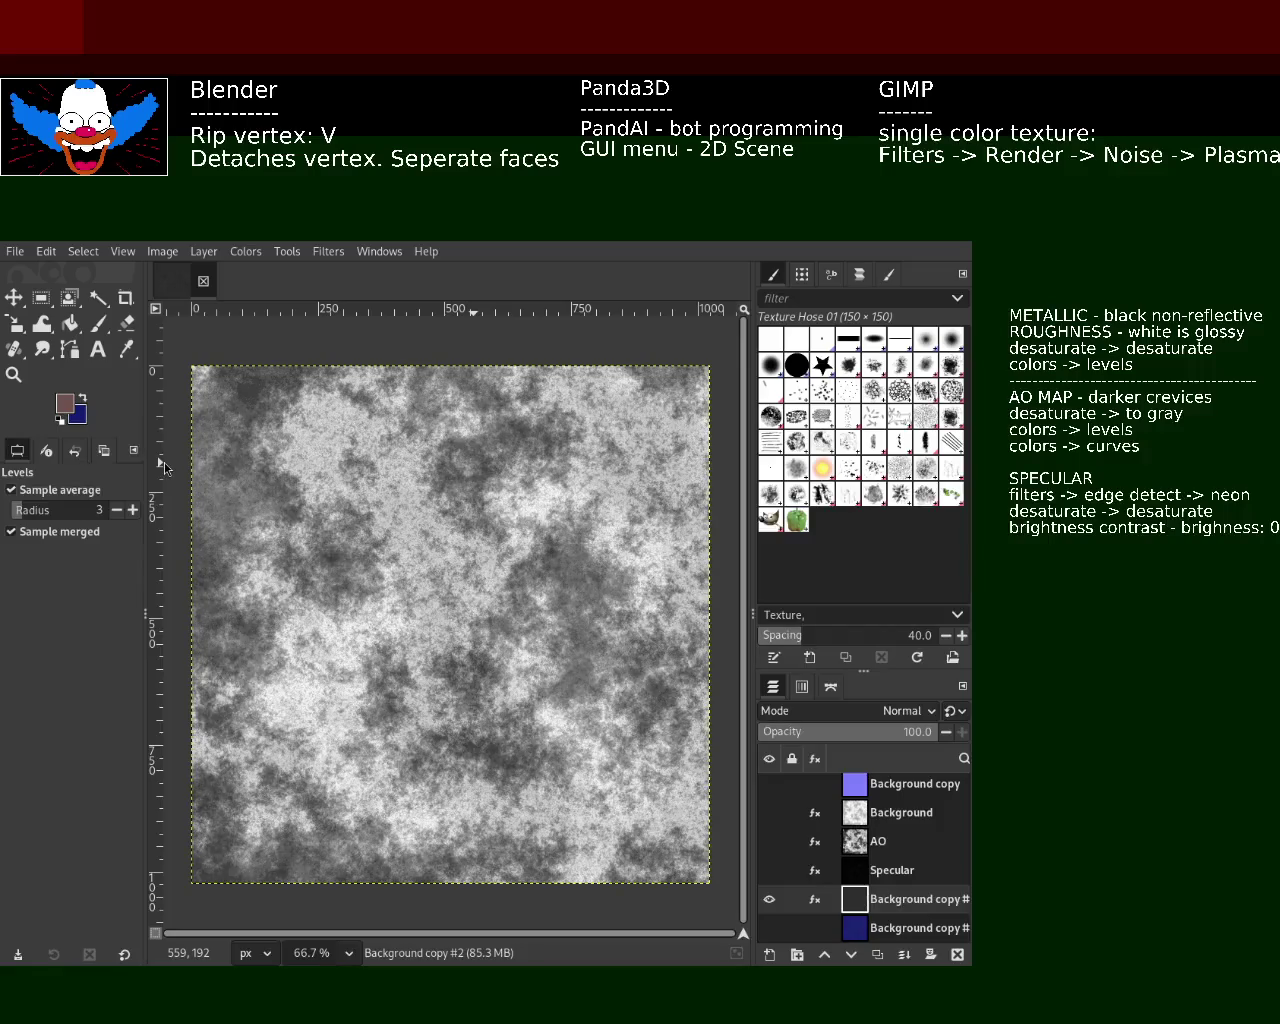
key("ctrl+y")
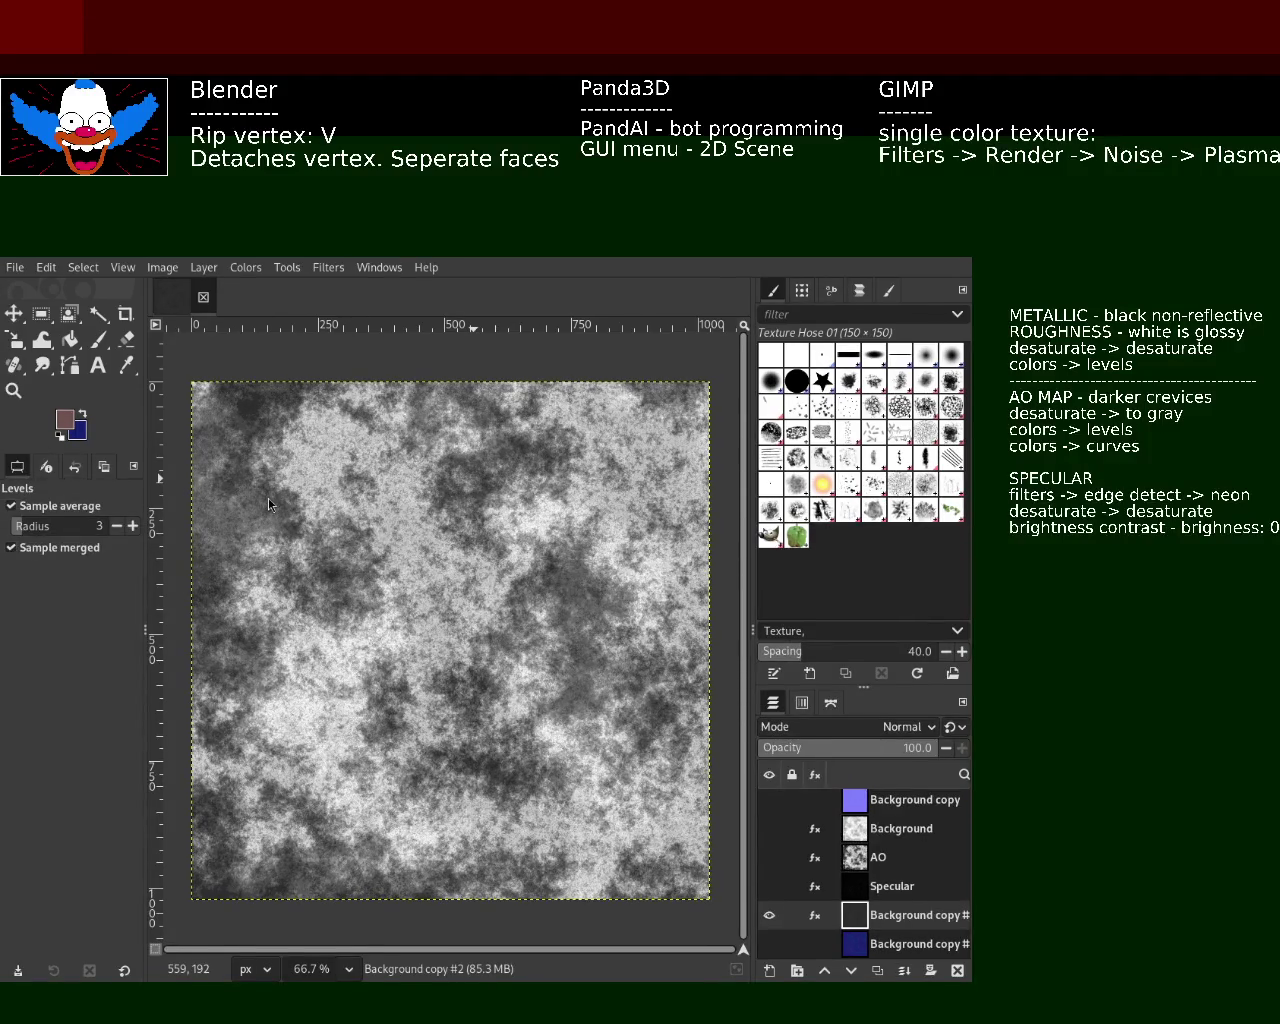
key("ctrl+y")
key("ctrl+z")
key("ctrl+y")
key("ctrl+z")
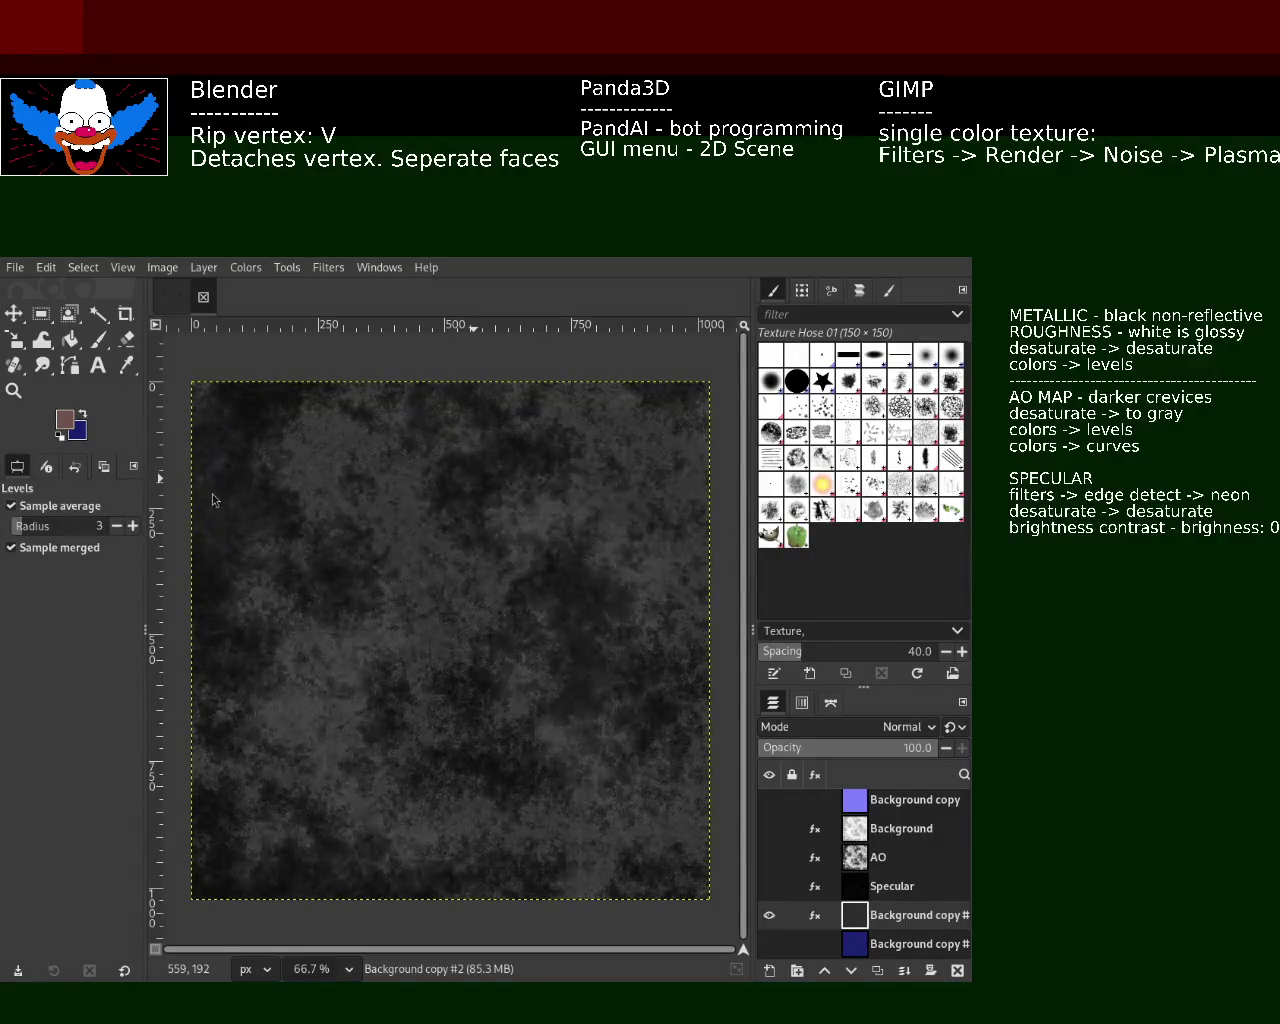
key("ctrl+z")
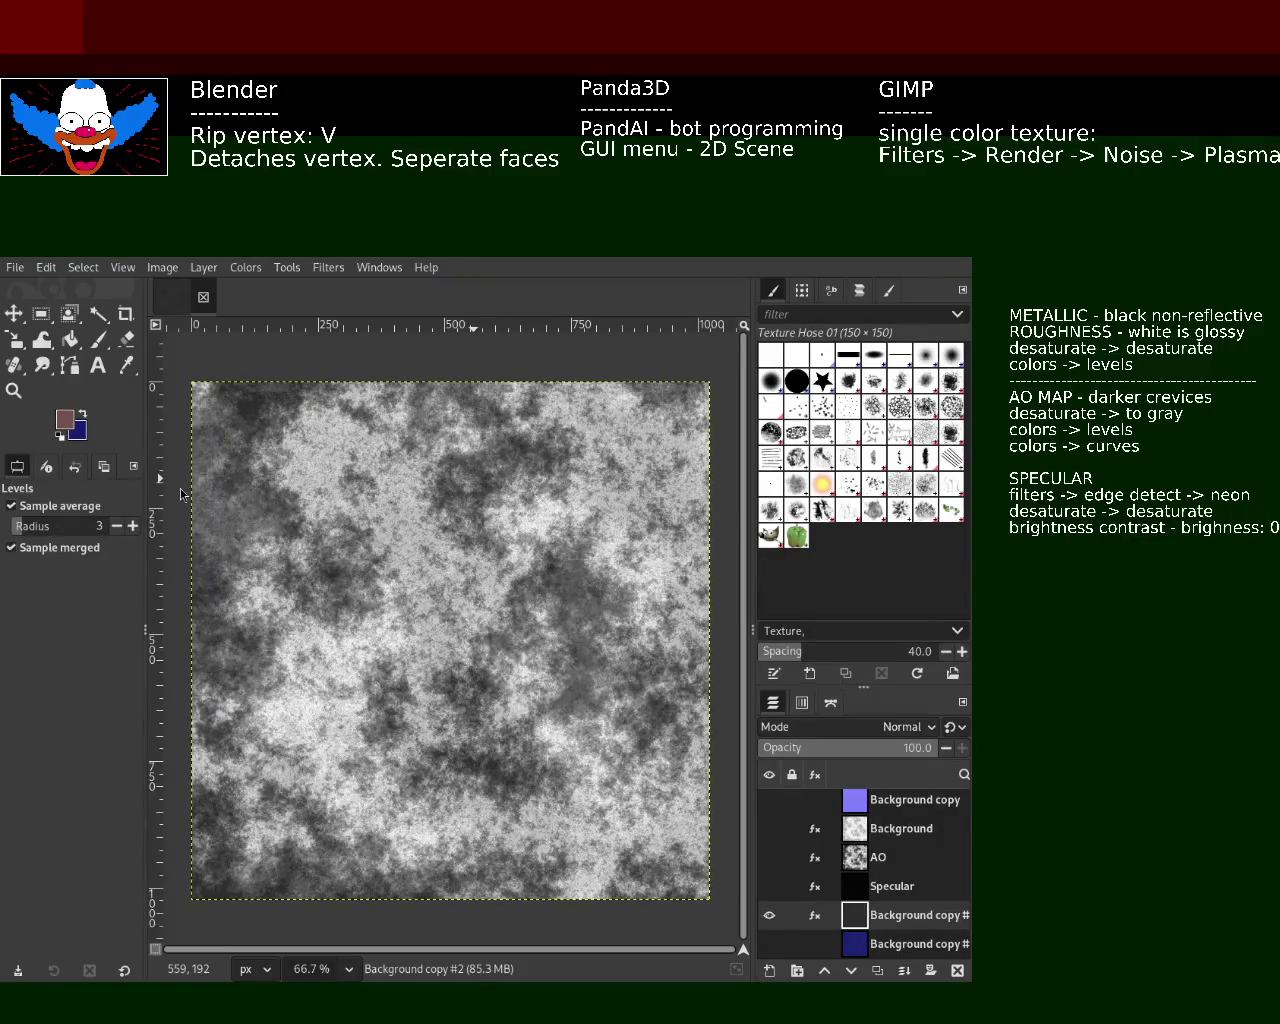
key("ctrl+z")
key("ctrl+z")
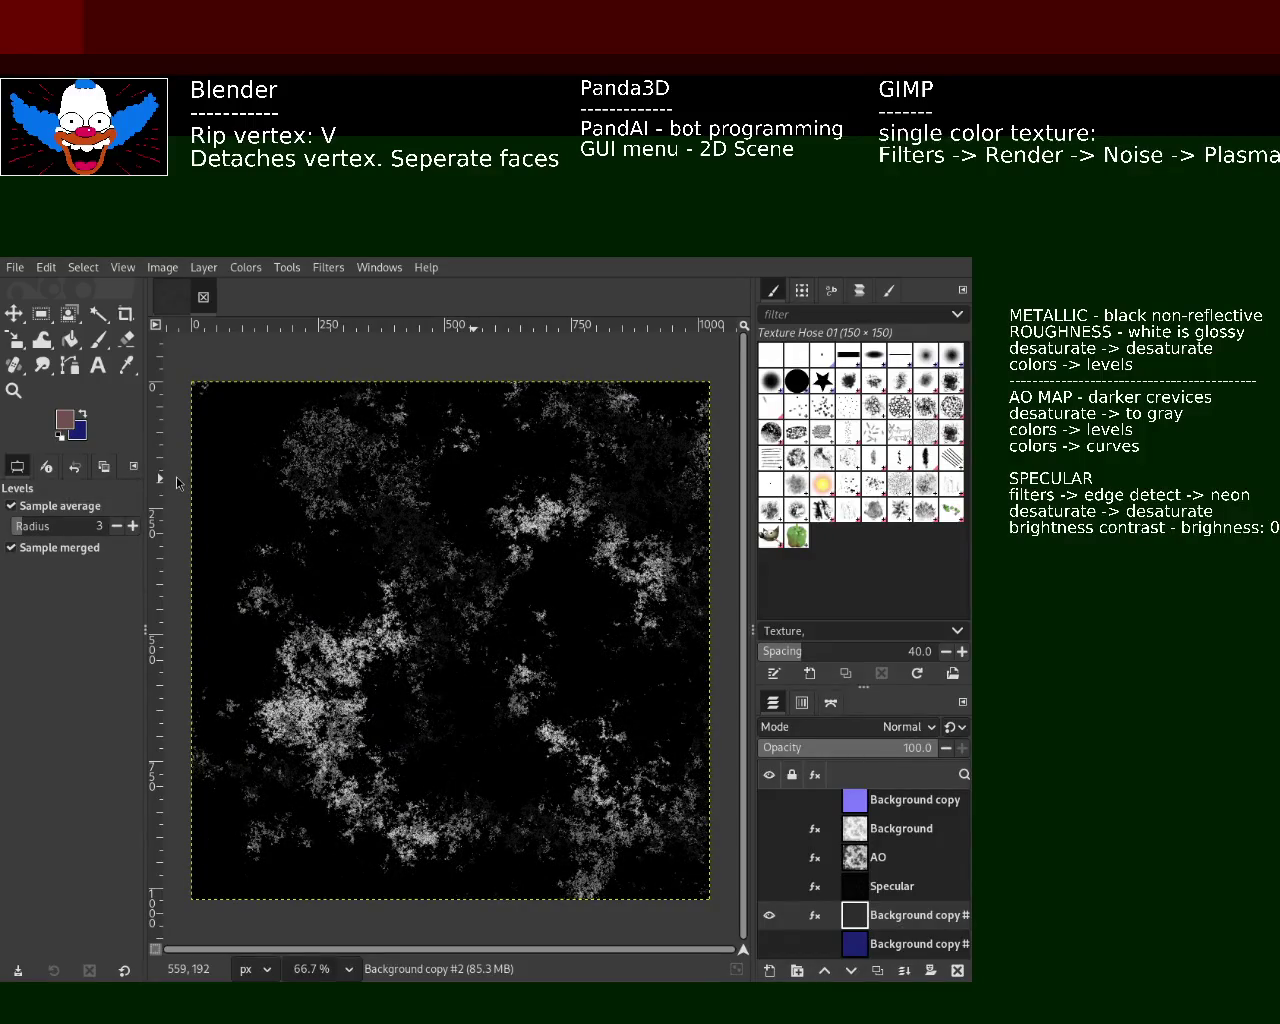
key("ctrl+z")
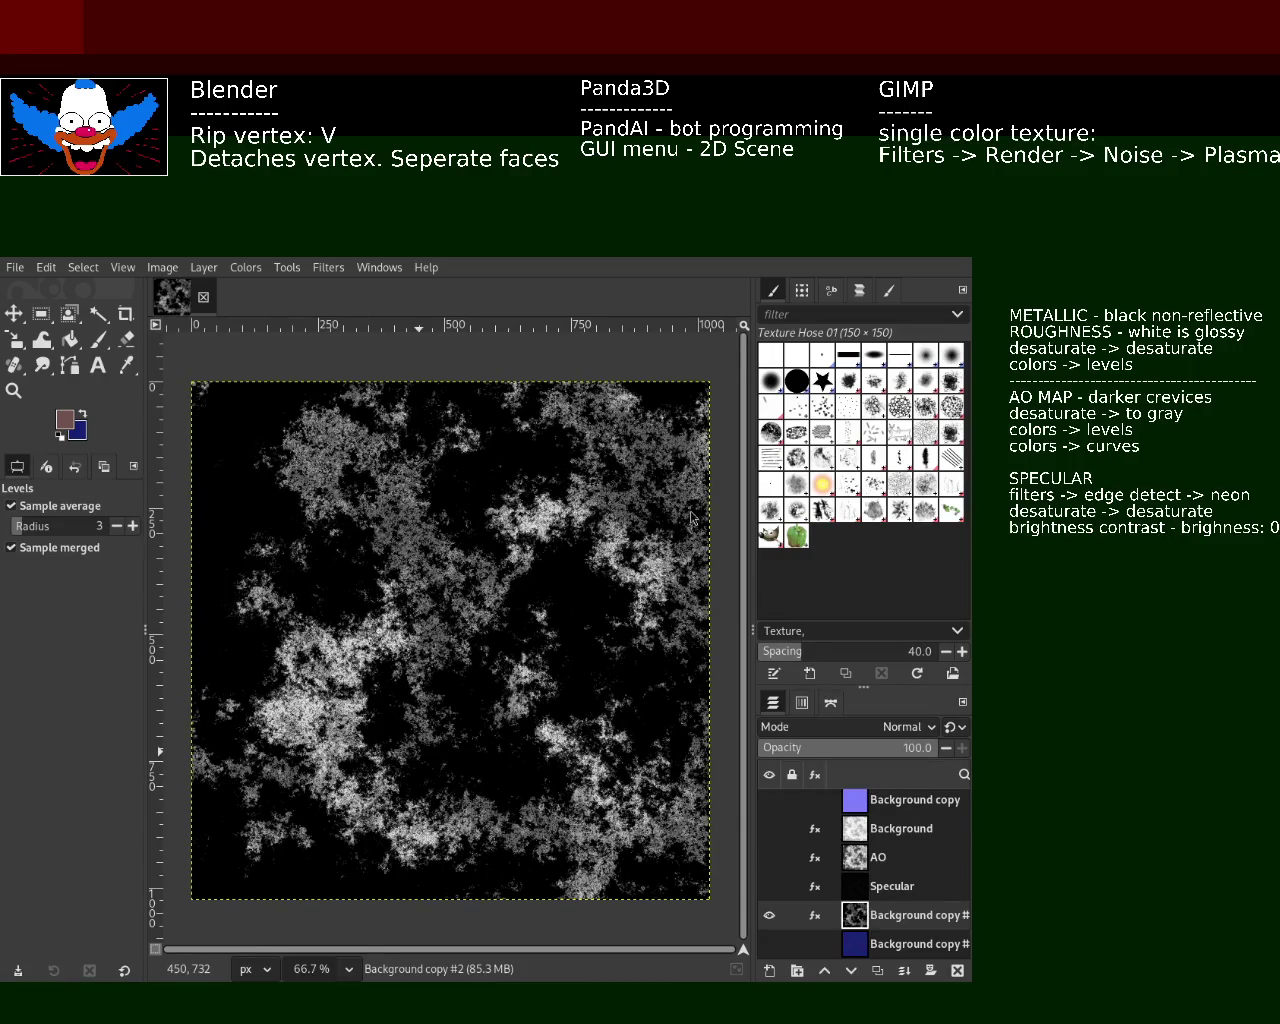
- Rename the Background copy #2 layer to 'metallic'
double_click(900, 914)
type("metalli")
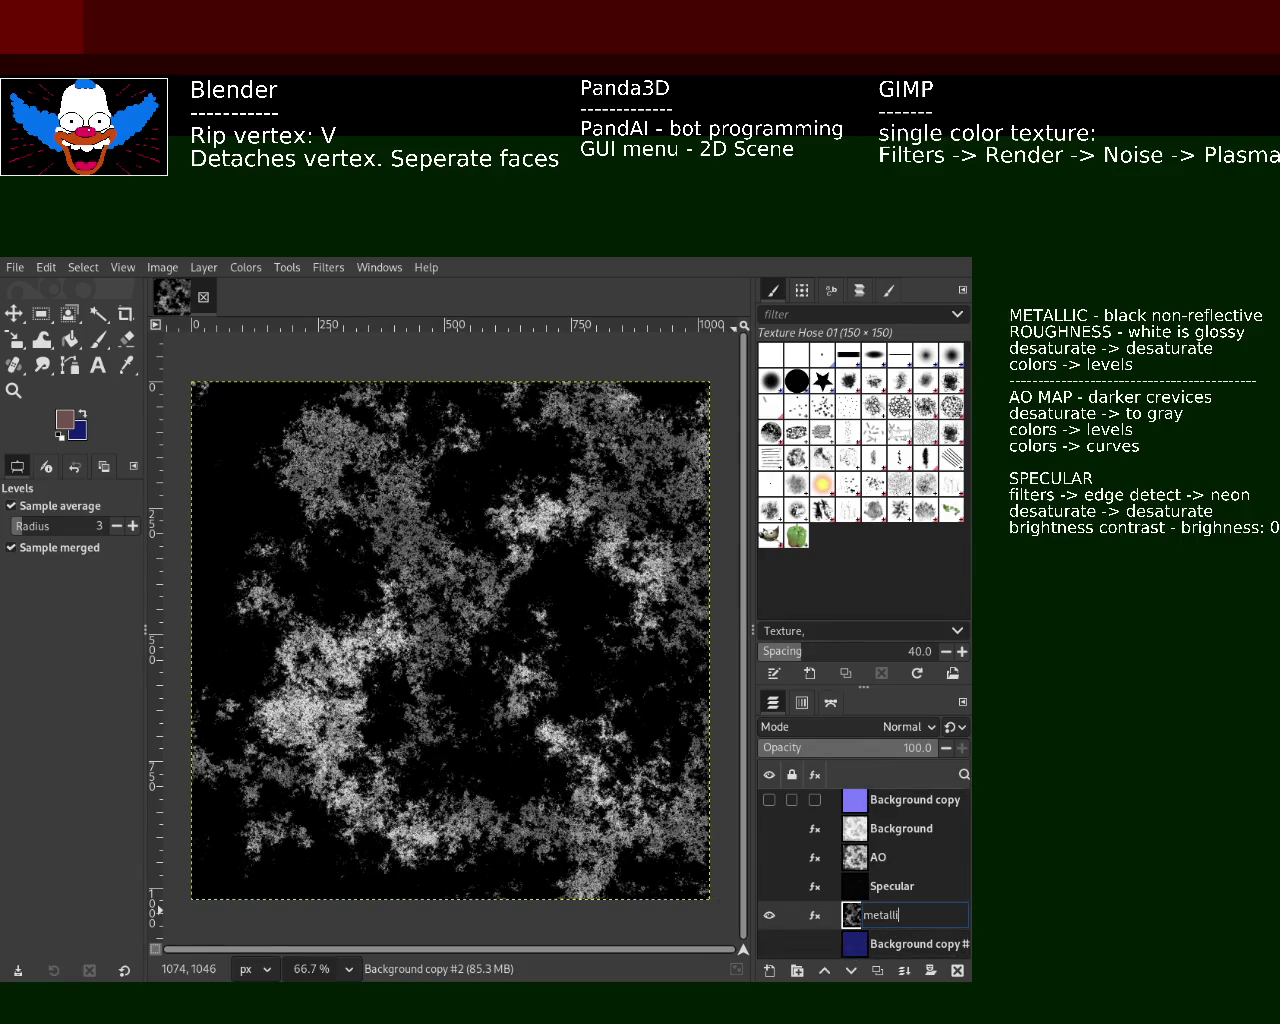
type("c")
key("Return")
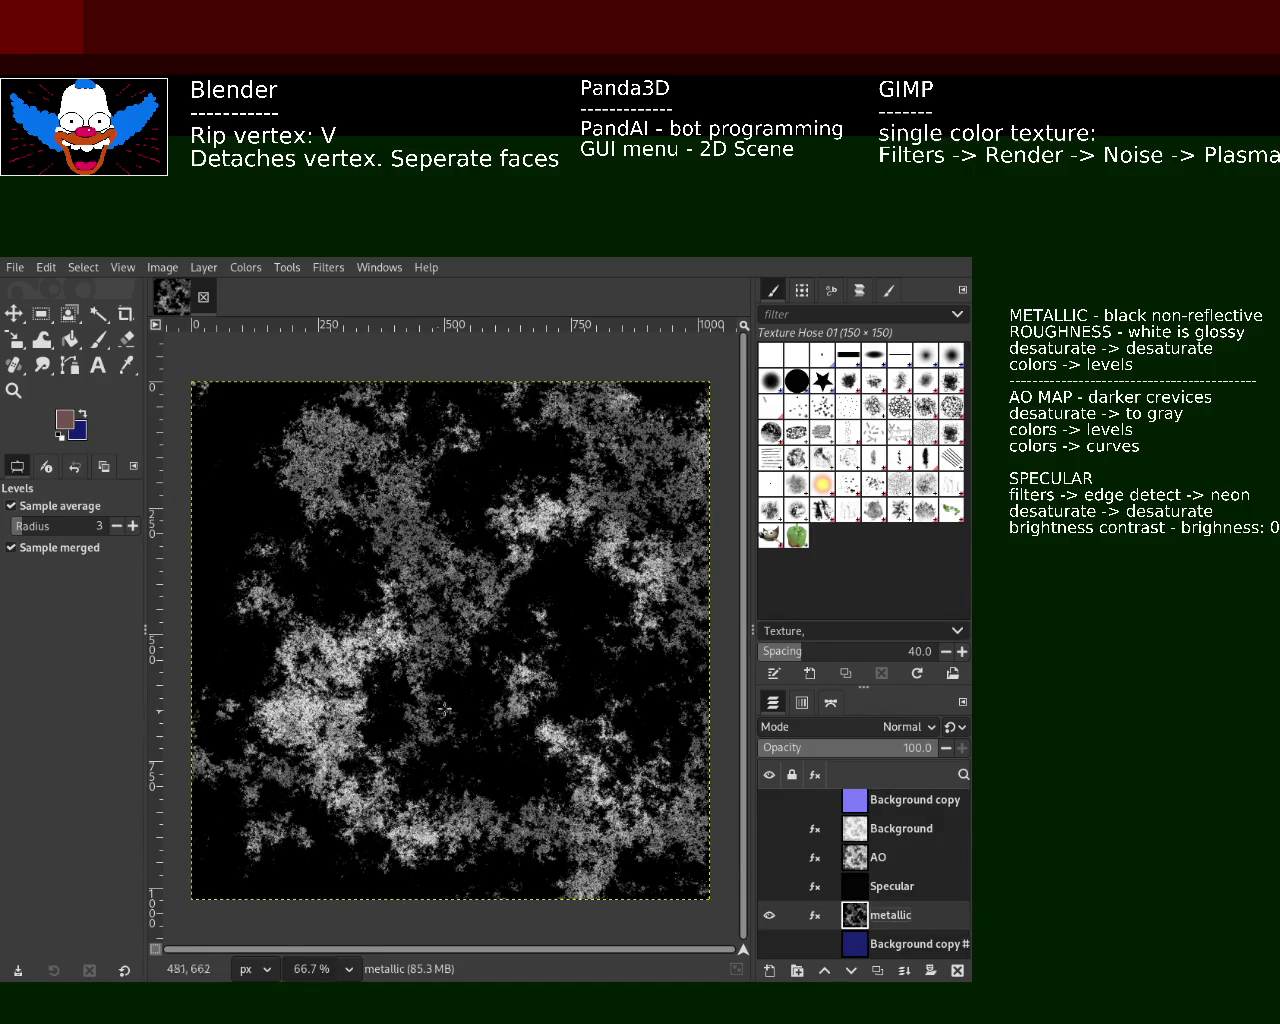
mouse_move(833, 851)
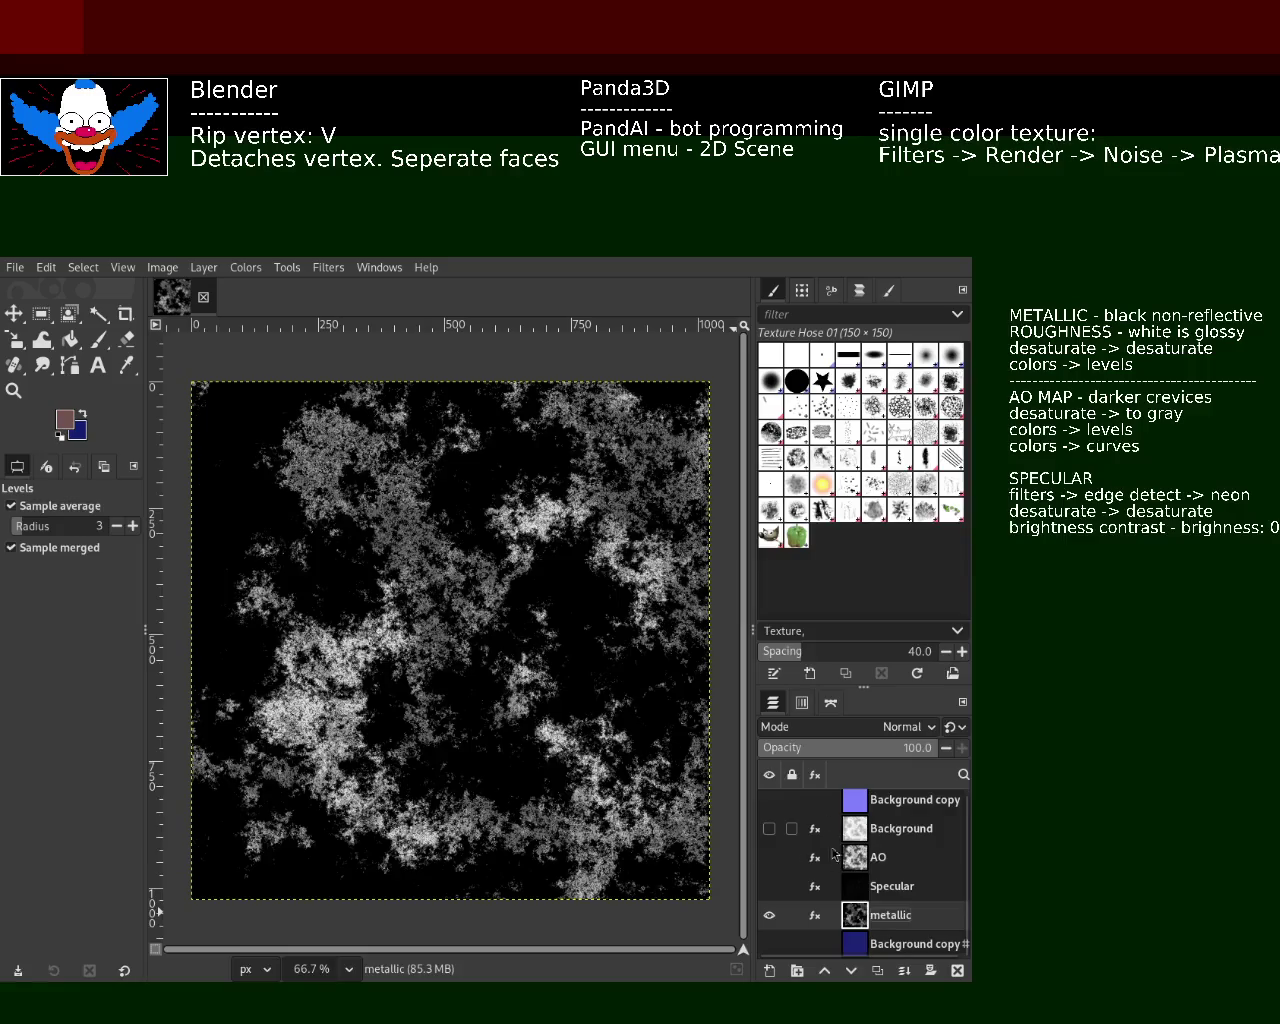
- Turn on the Specular, AO, Background and normal-map layers to see the stack
left_click(769, 887)
left_click(769, 857)
left_click(769, 828)
left_click(769, 800)
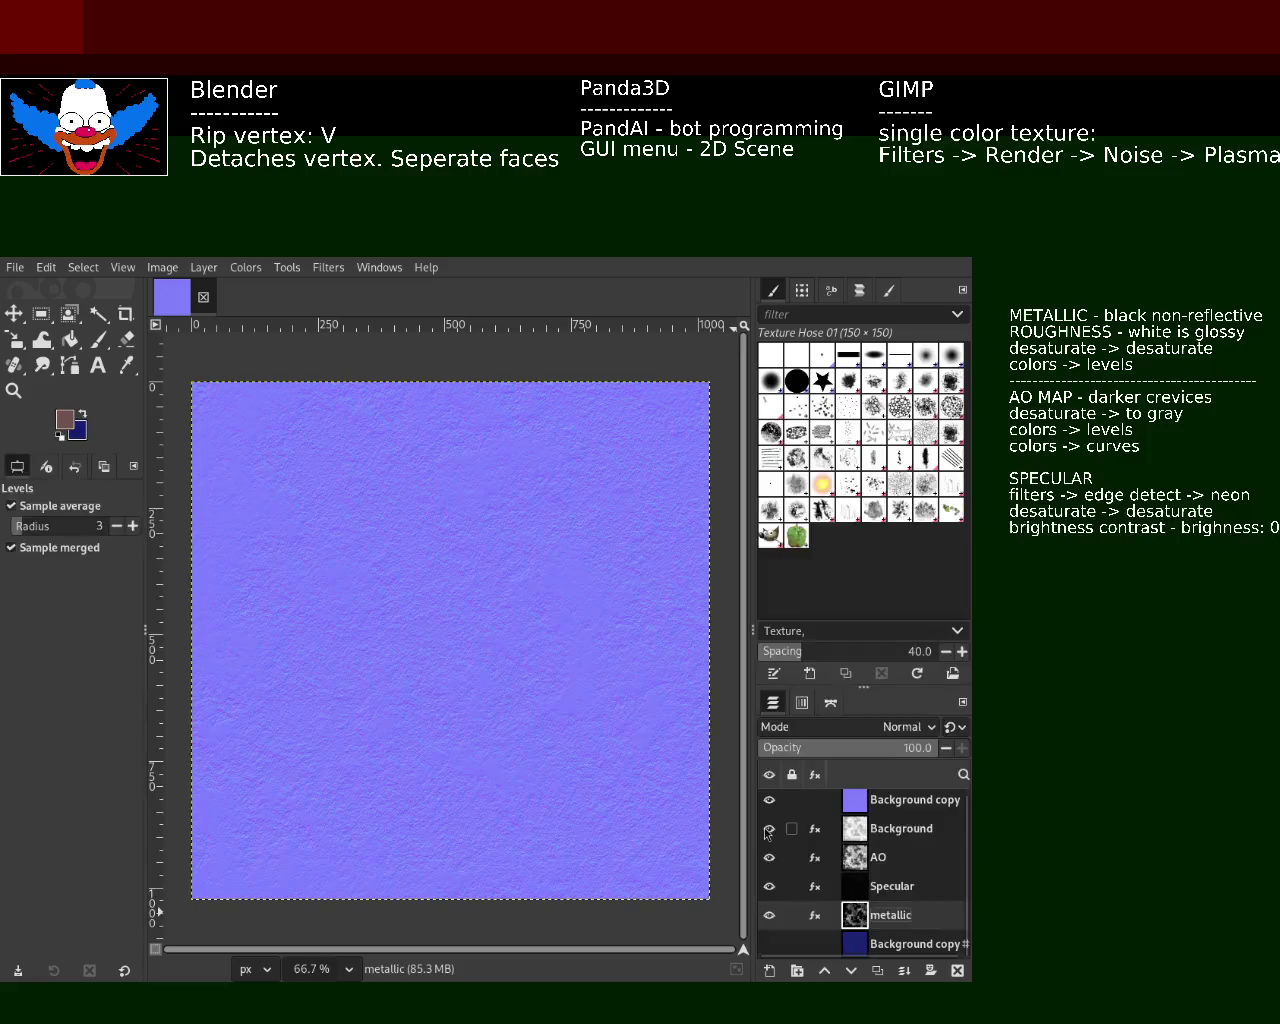
left_click(769, 828, "shift")
left_click(769, 828, "shift")
- View the base, metallic, Specular, AO, Background and normal maps one at a time
left_click(770, 915, "shift")
left_click(769, 944)
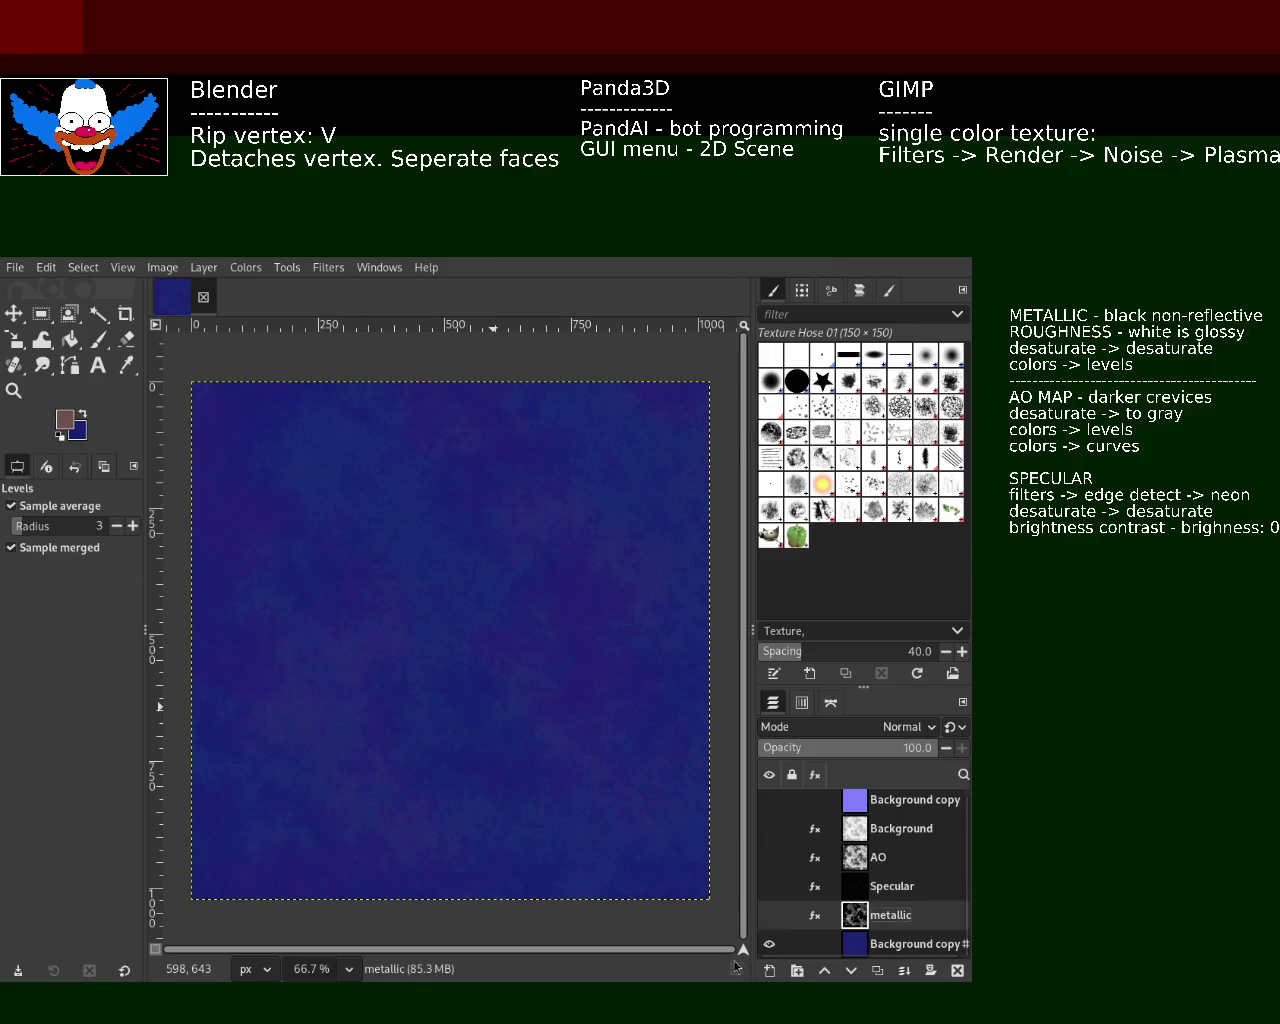
left_click(767, 945)
left_click(769, 915)
left_click(769, 915)
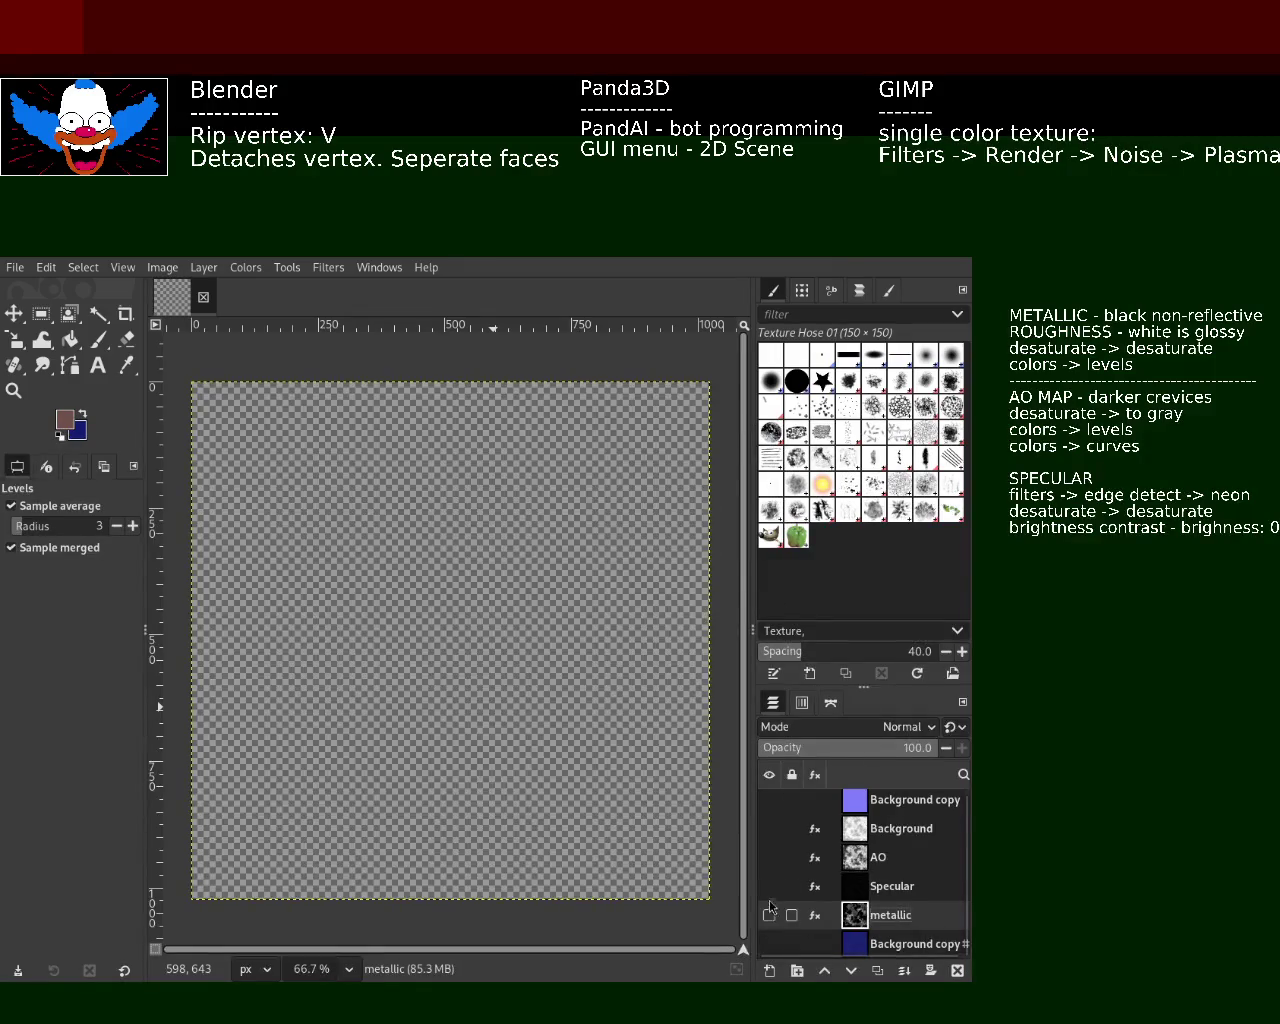
left_click(770, 886)
left_click(770, 886)
left_click(770, 857)
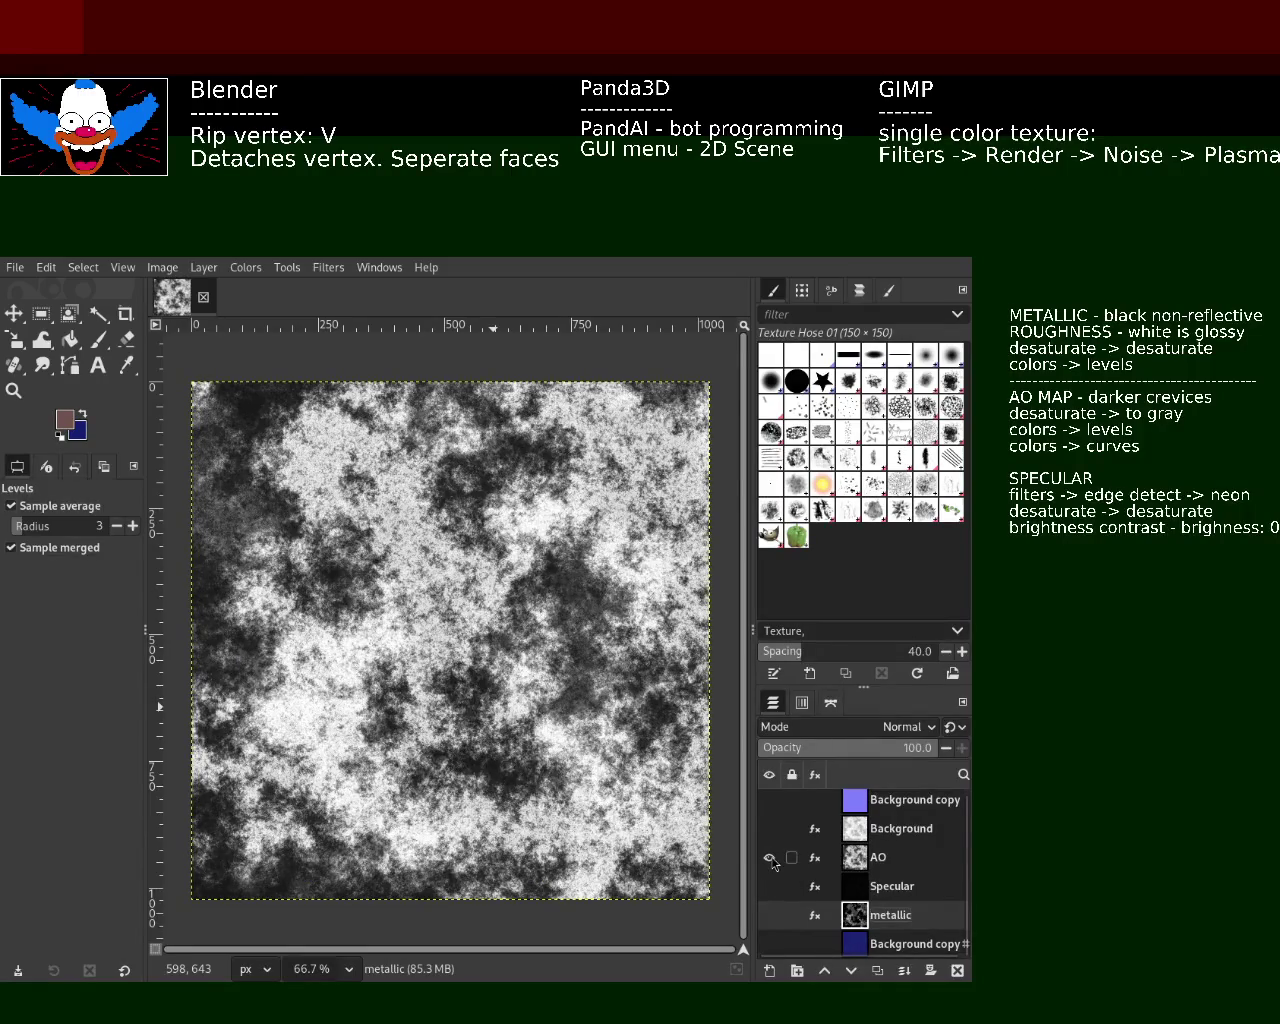
left_click(770, 857)
left_click(770, 828)
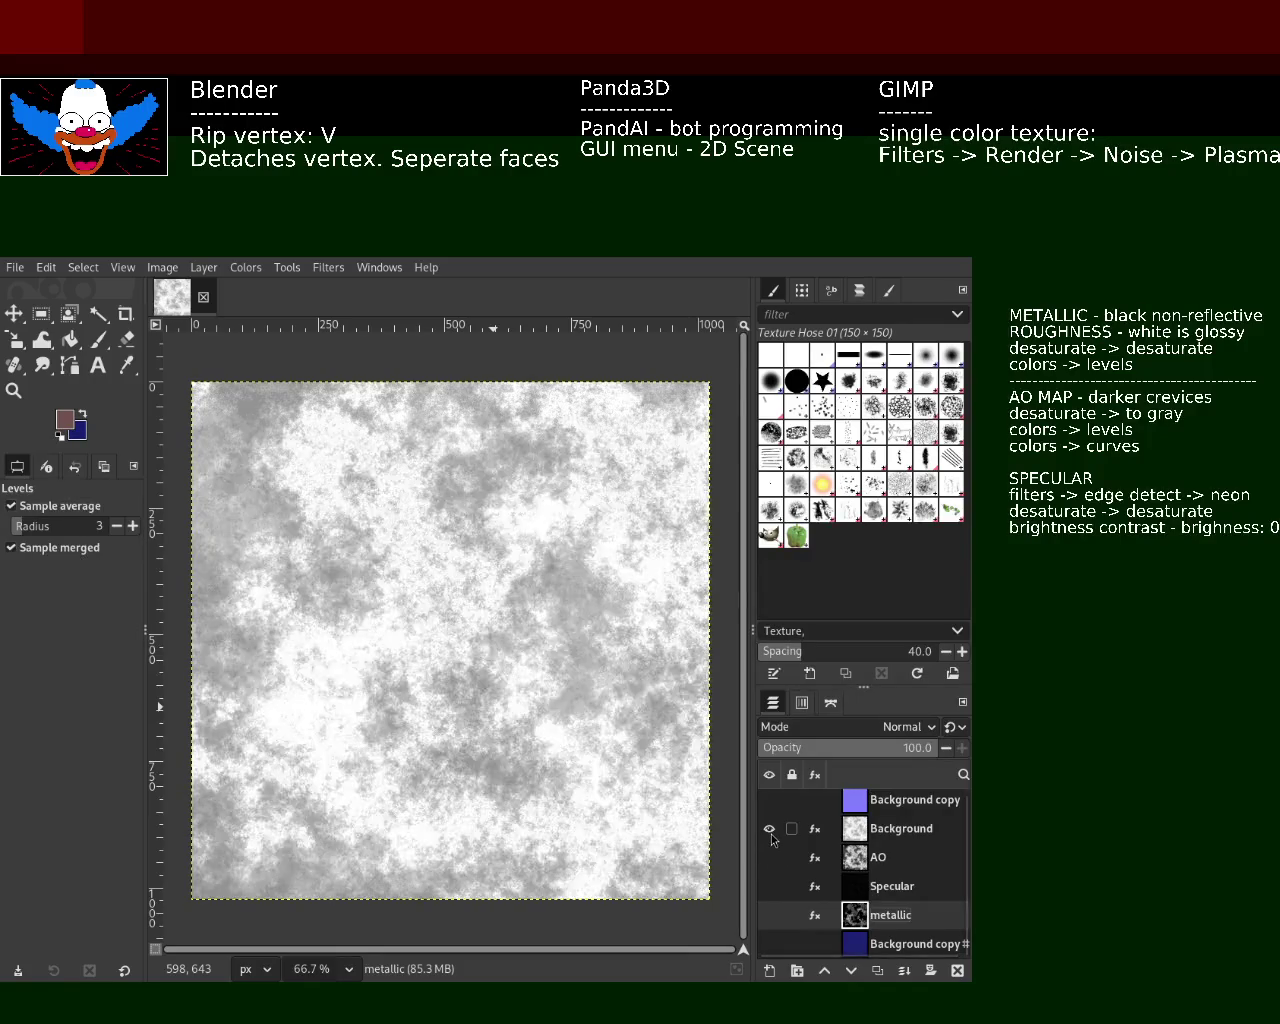
left_click(769, 828)
left_click(769, 799)
left_click(769, 799)
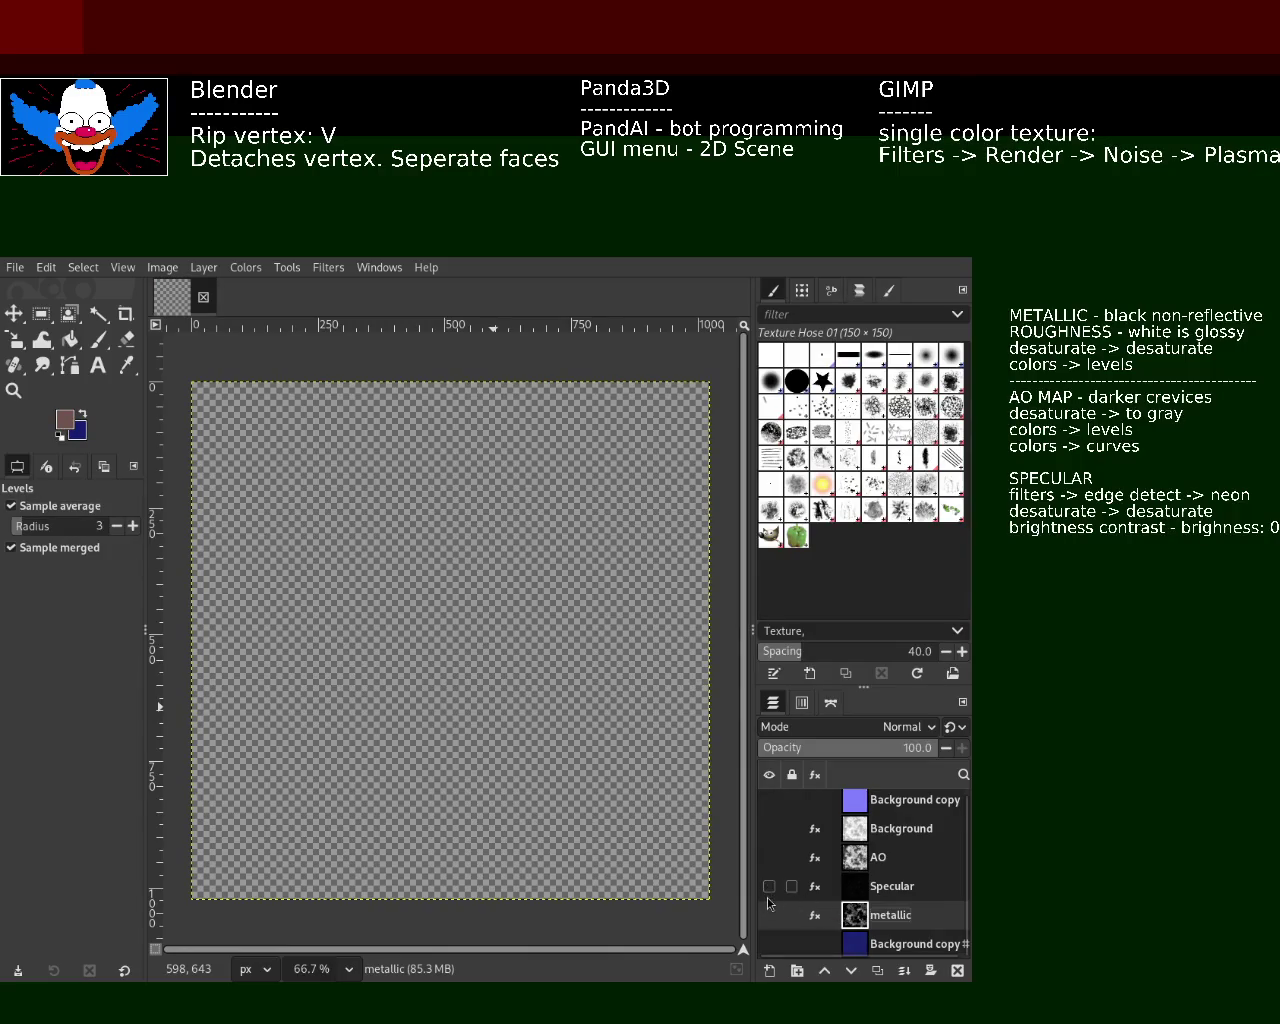
- Build the layer stack up and down, ending with metallic, Specular, AO, Background and normal visible
left_click(769, 915)
left_click(769, 886)
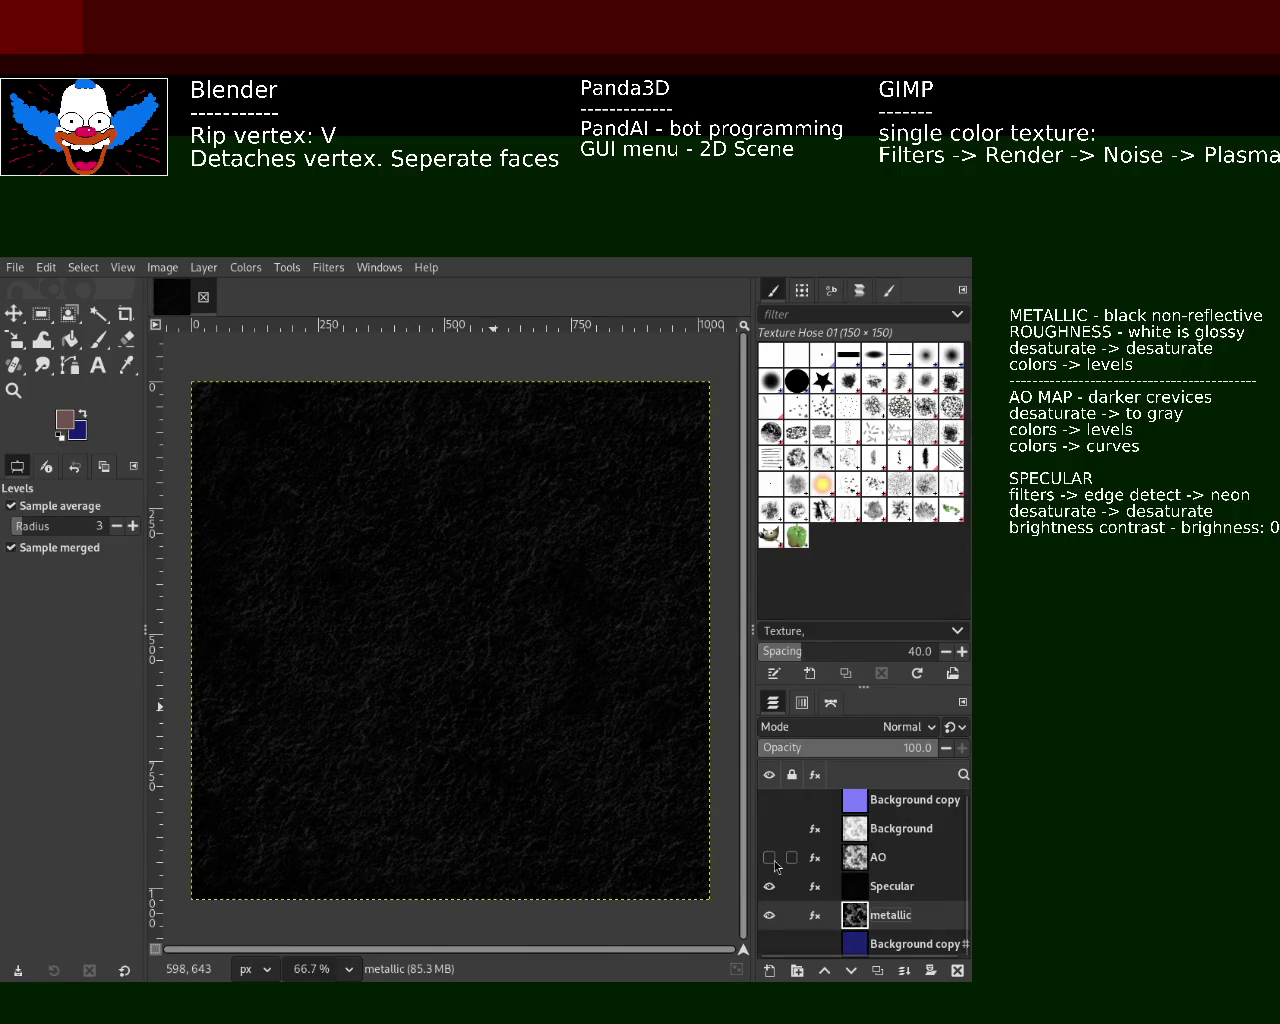
left_click(771, 858)
left_click(770, 801)
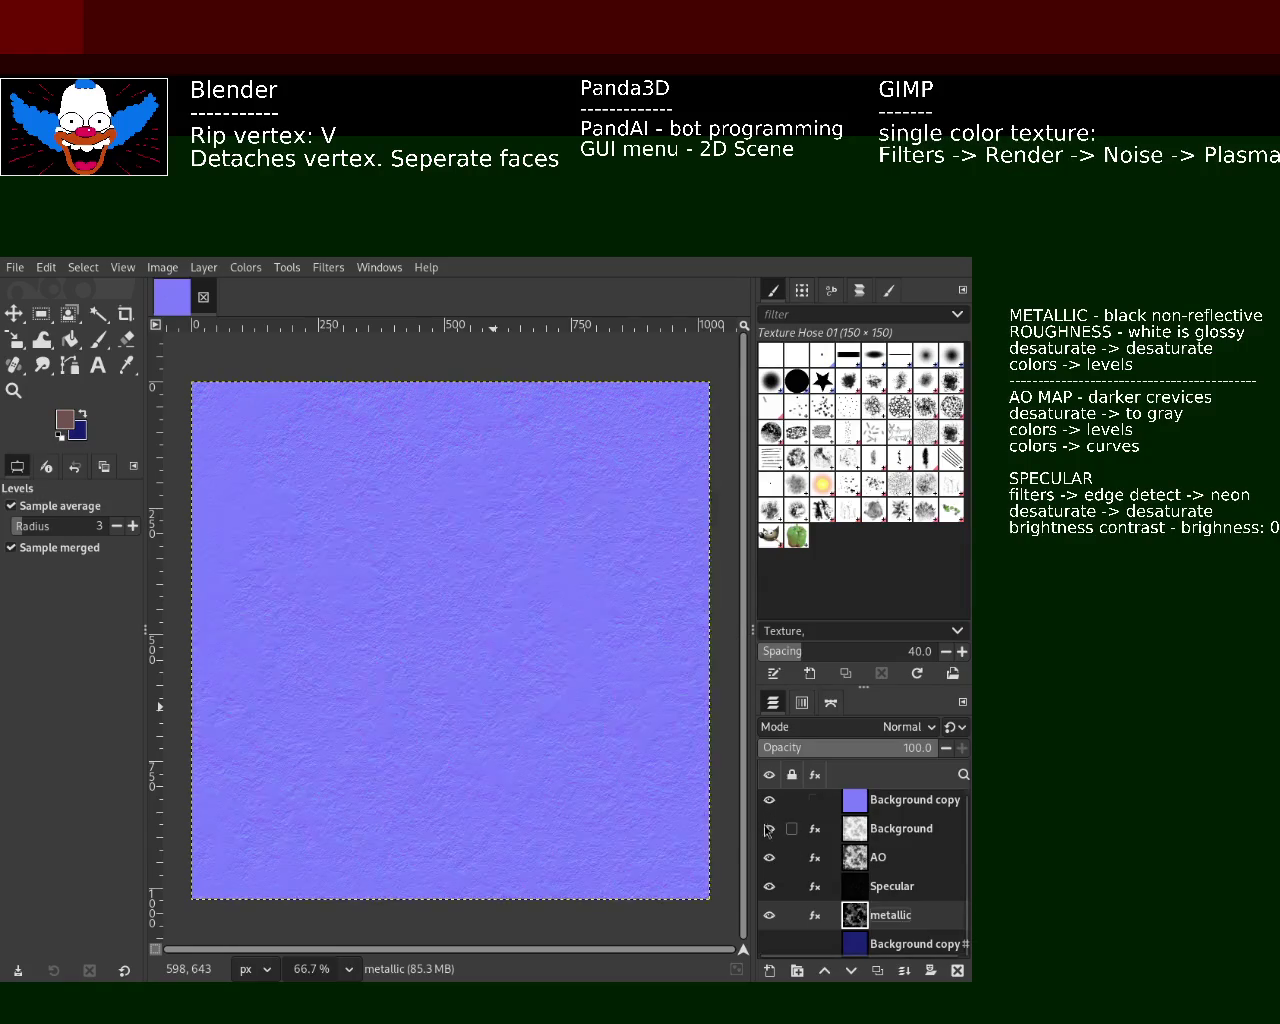
left_click(770, 801)
left_click(769, 829)
left_click(769, 858)
left_click(769, 887)
left_click(769, 916)
left_click(769, 916)
left_click(769, 887)
left_click(769, 858)
left_click(769, 829)
left_click(769, 801)
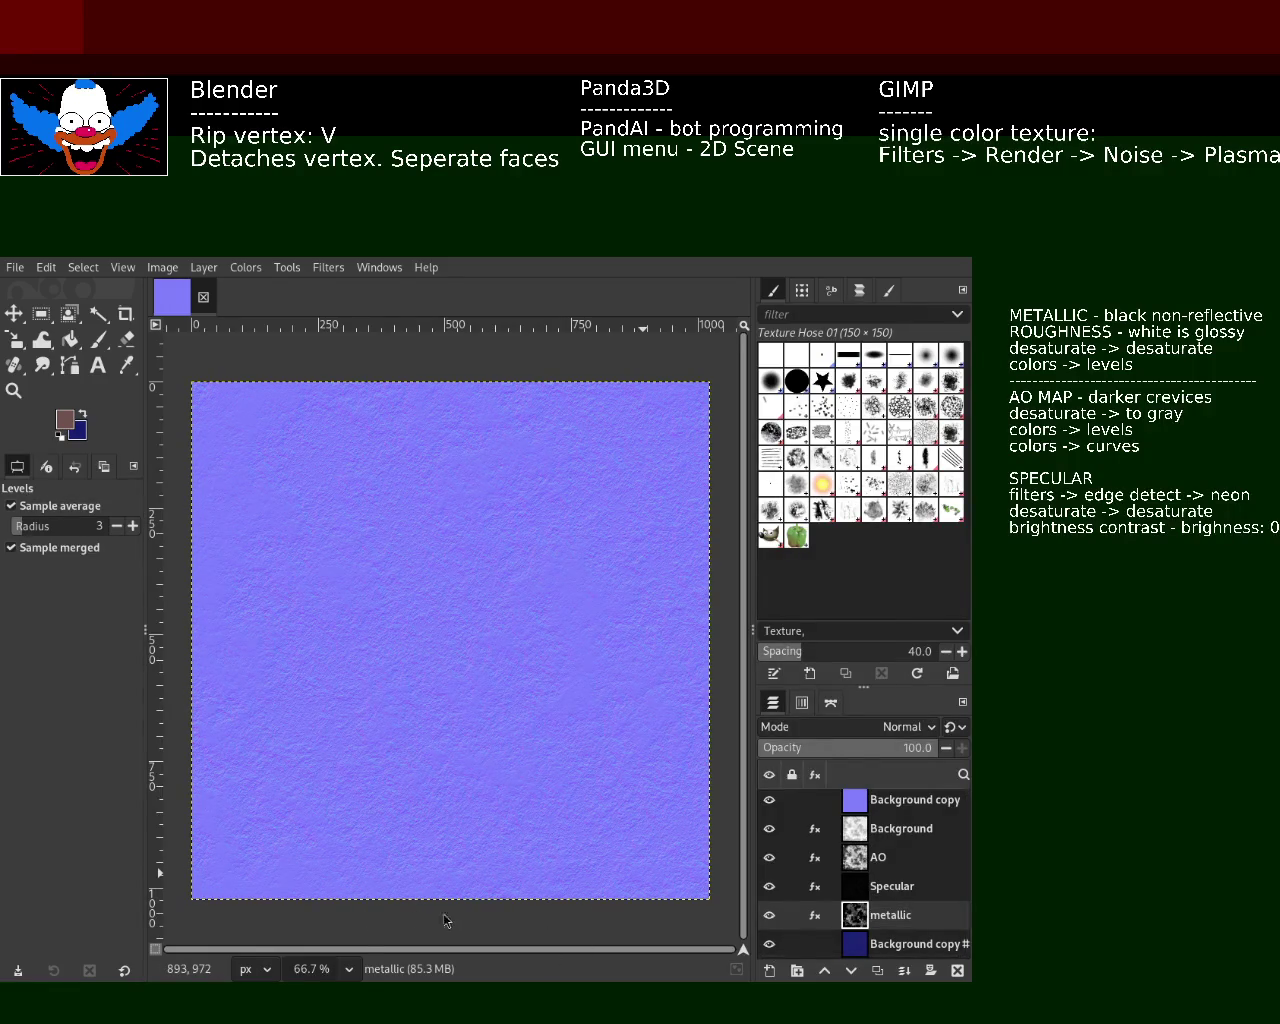
- Hide every layer, then view AO, Specular and finally metallic on their own
left_click(769, 800)
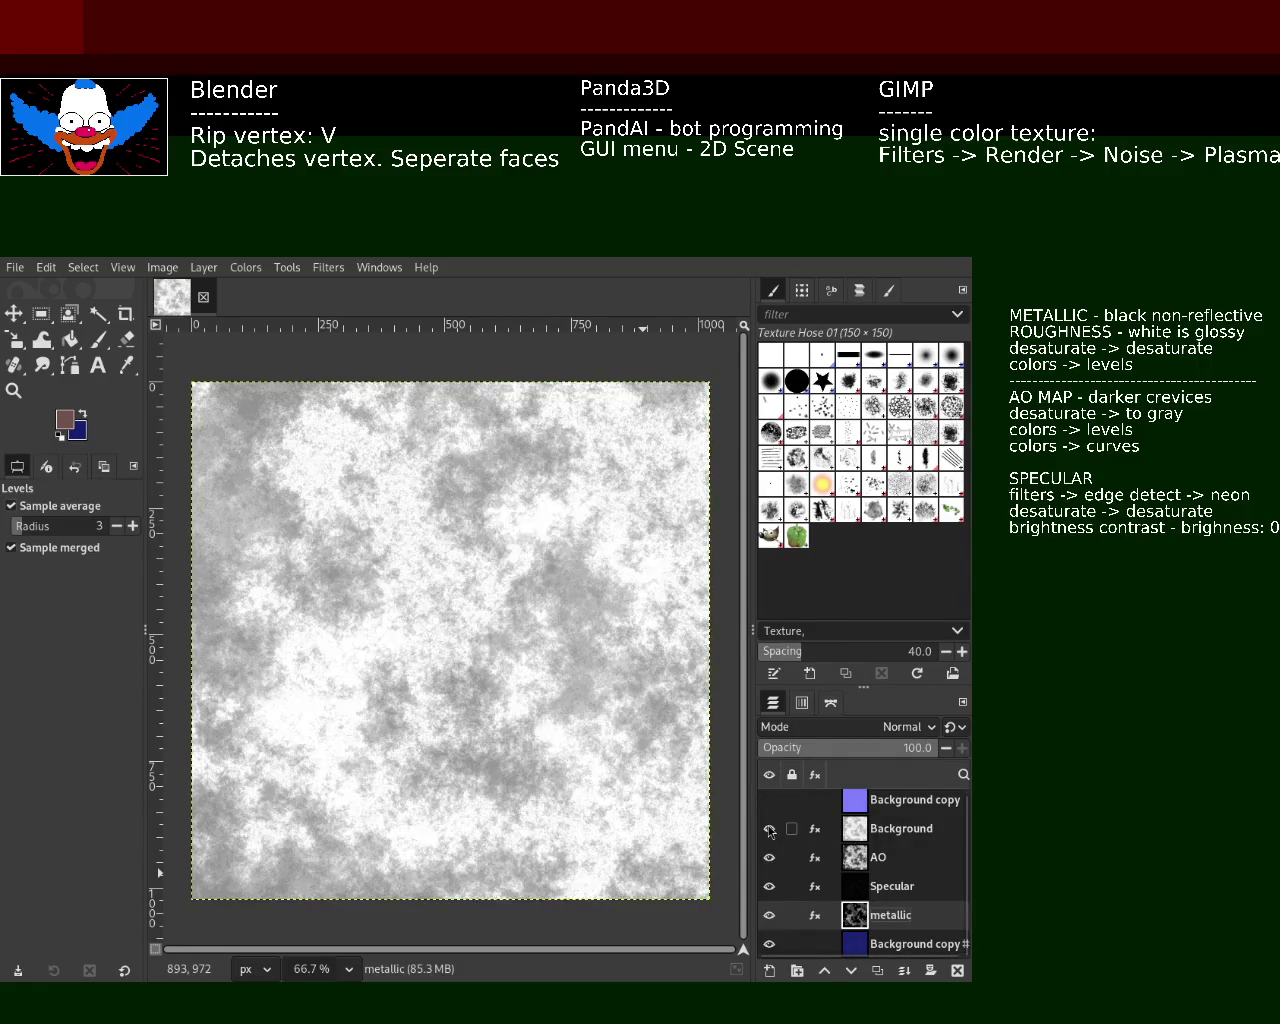
left_click(769, 857)
left_click(769, 915)
left_click(769, 886)
left_click(769, 944)
left_click(769, 828)
left_click(769, 857)
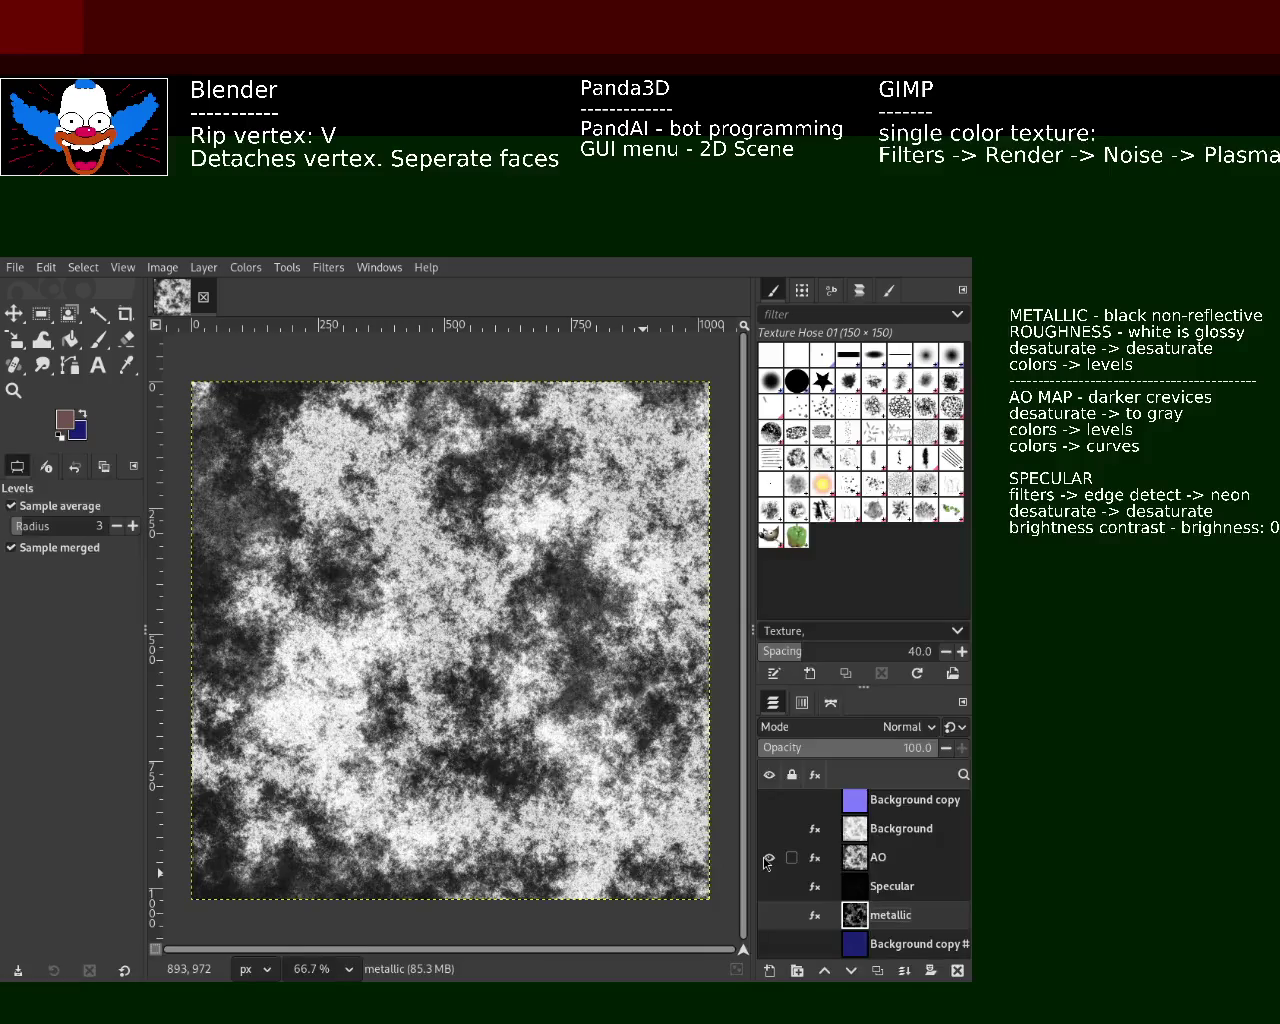
left_click(769, 857)
left_click(769, 886)
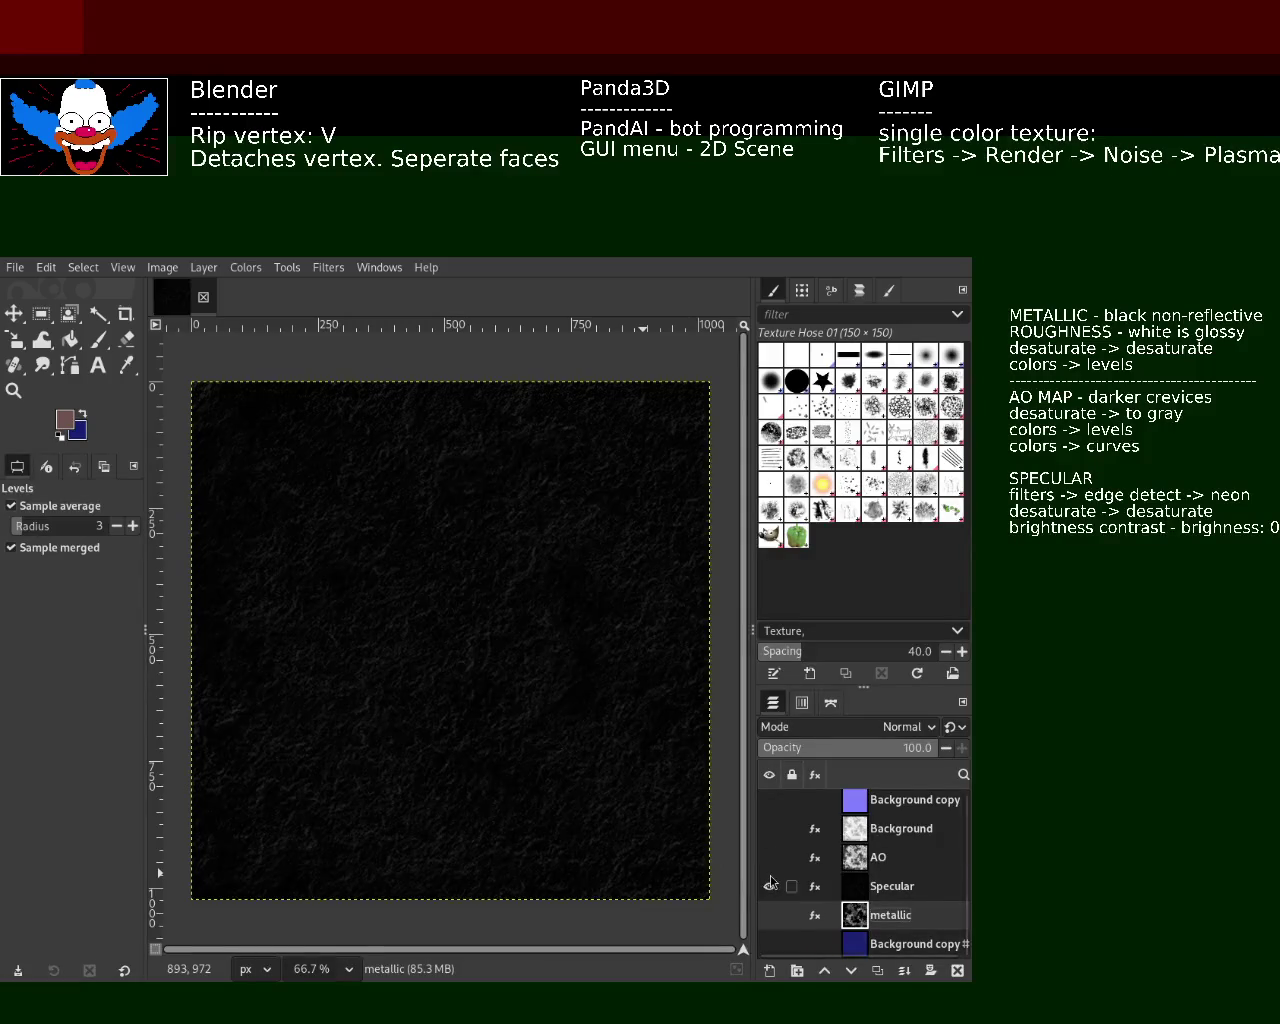
left_click(769, 886)
left_click(769, 915)
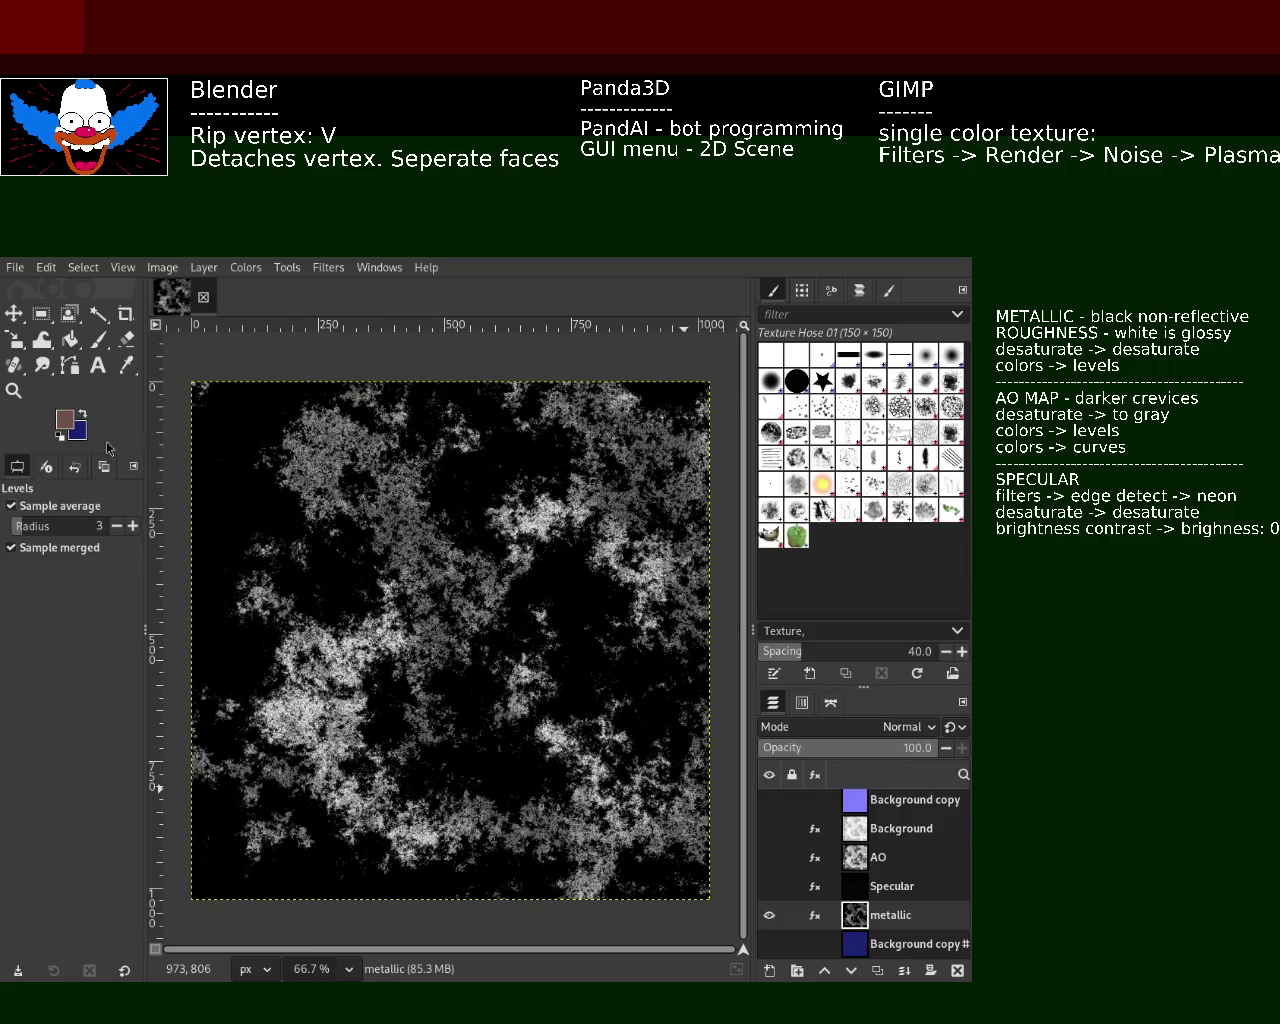
- Rename the top Background copy layer to 'normal' and Background to 'roughness'
double_click(915, 802)
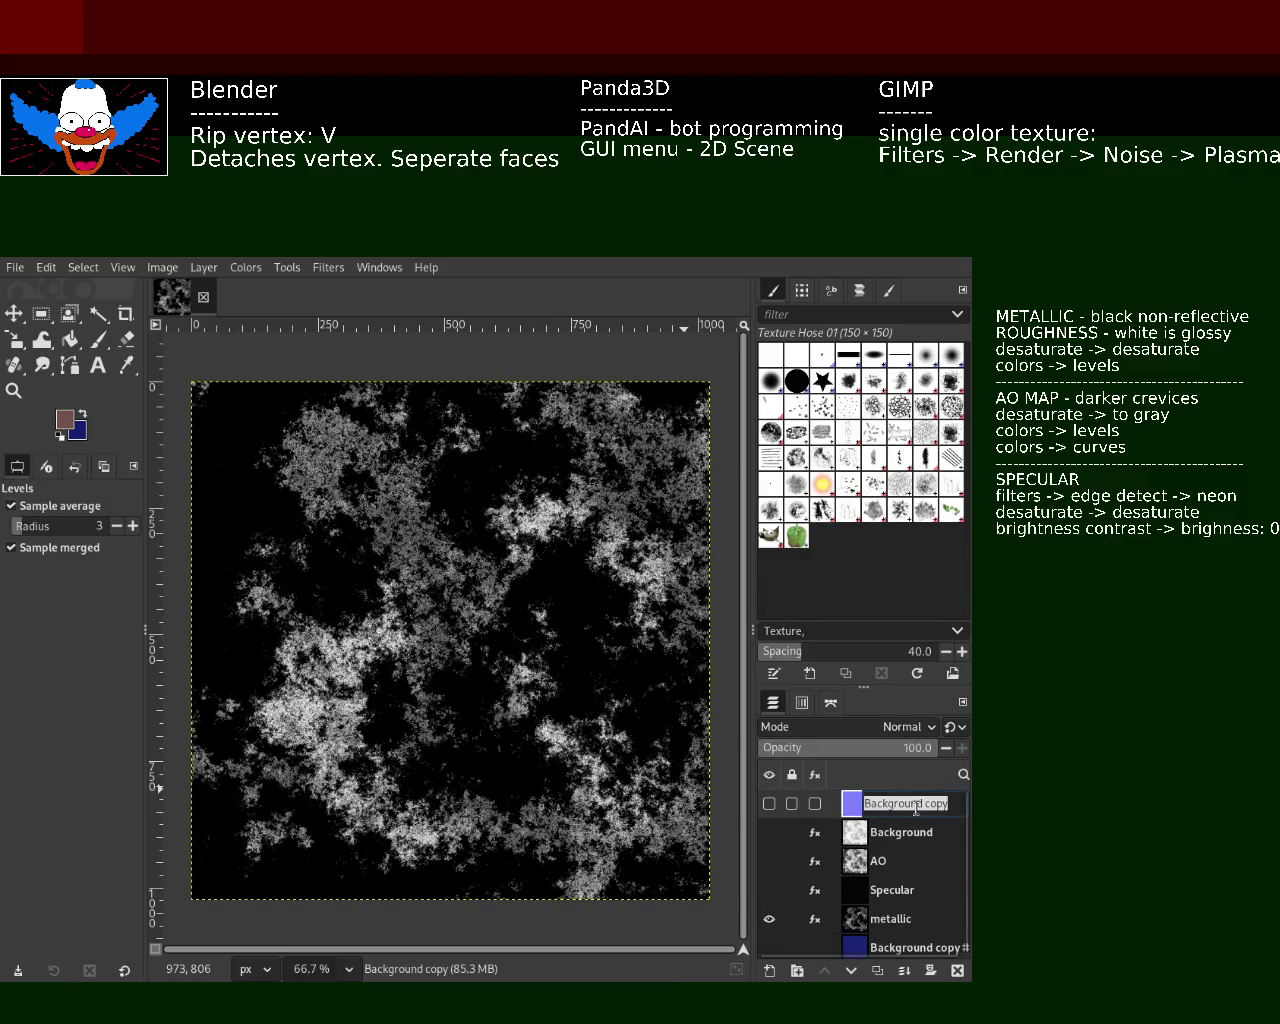
type("Nor")
key("BackSpace")
key("BackSpace")
key("BackSpace")
type("normal")
key("Return")
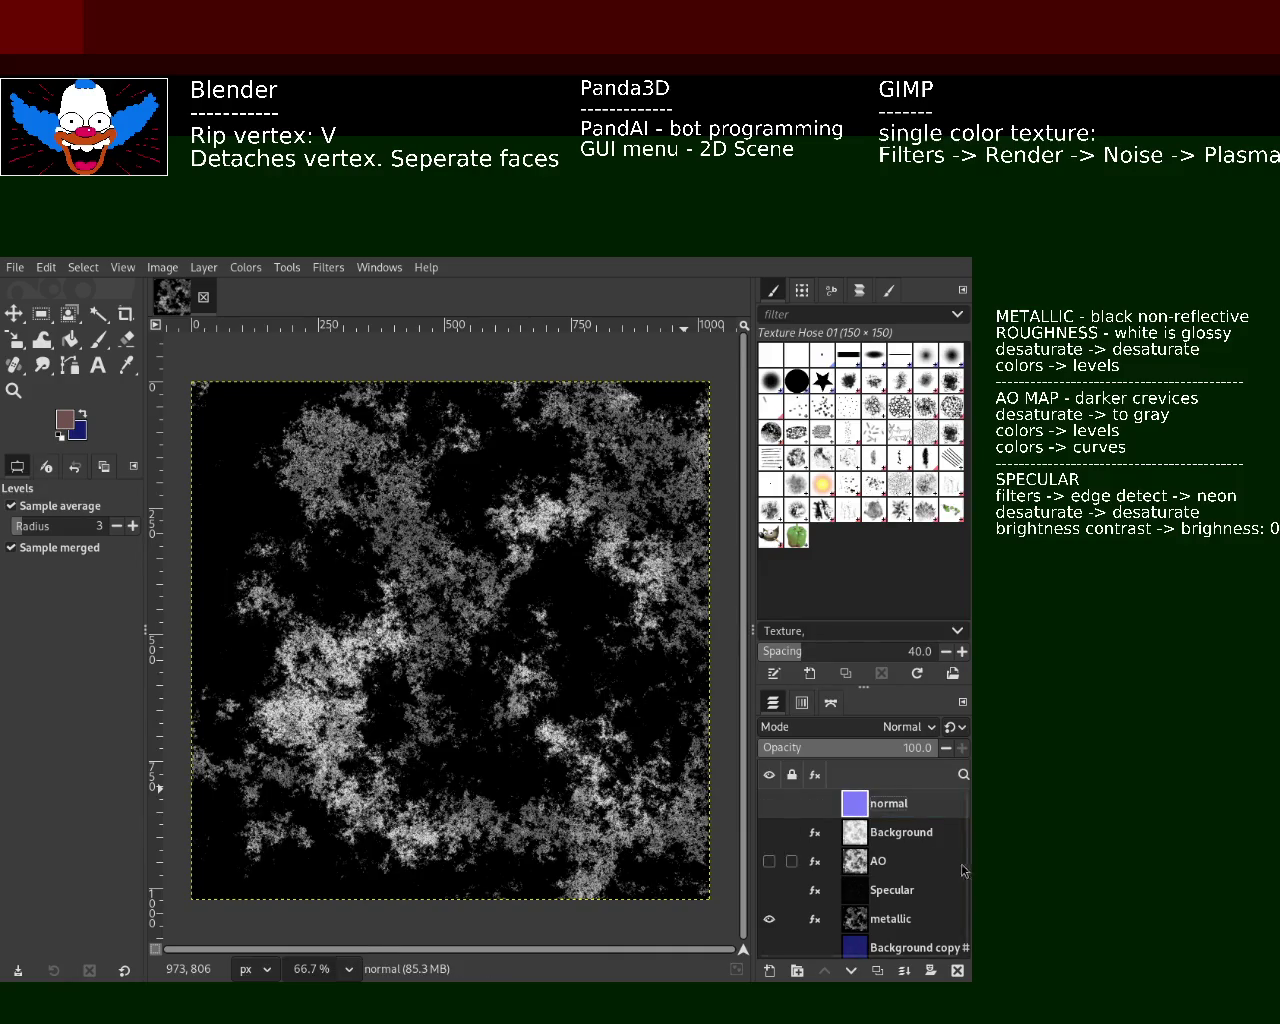
double_click(893, 833)
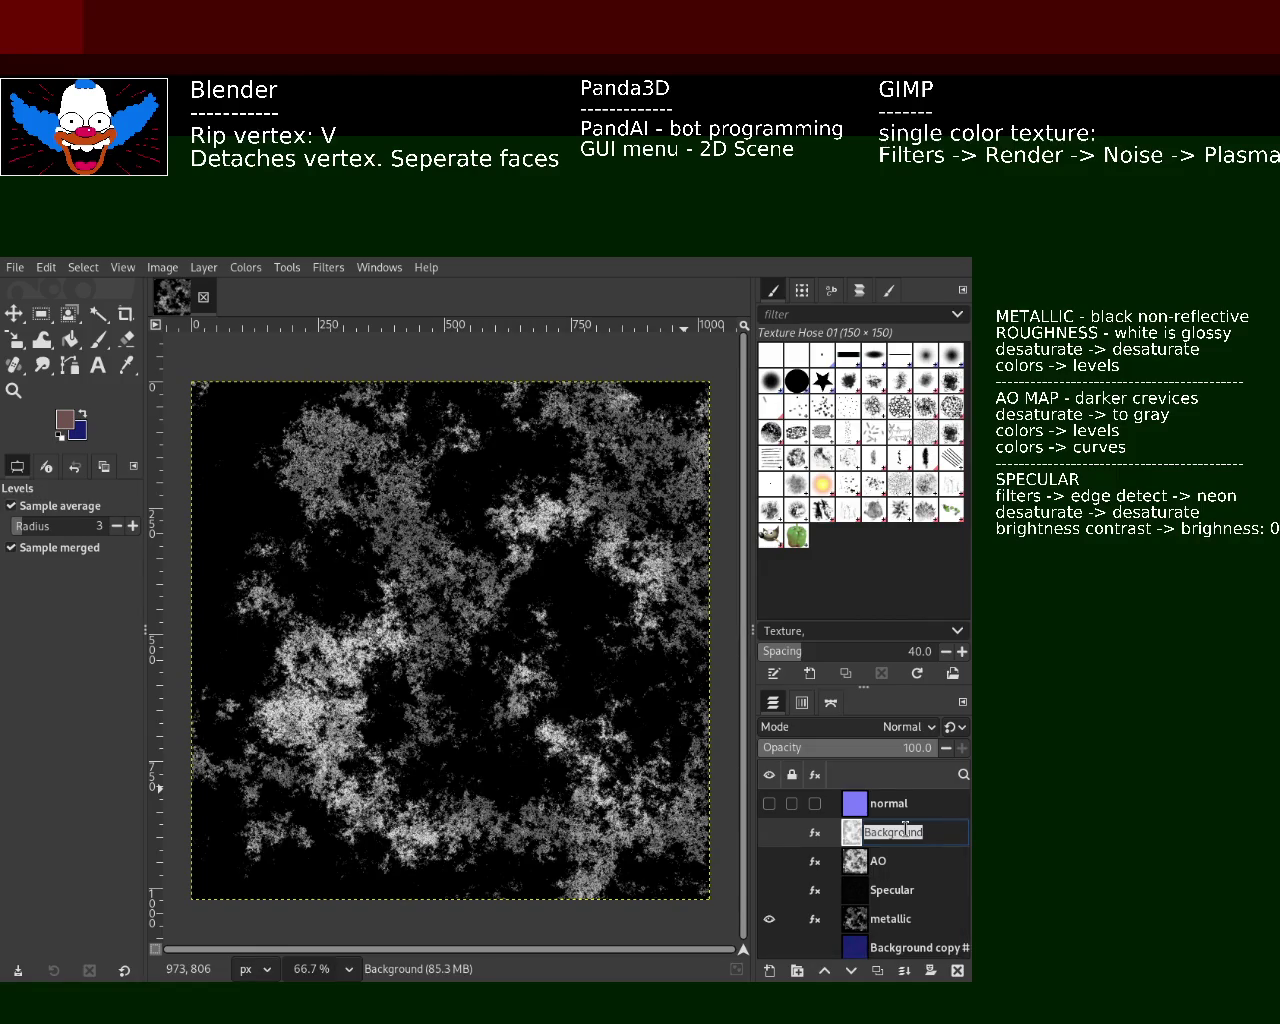
type("roughn")
type("ess")
key("Return")
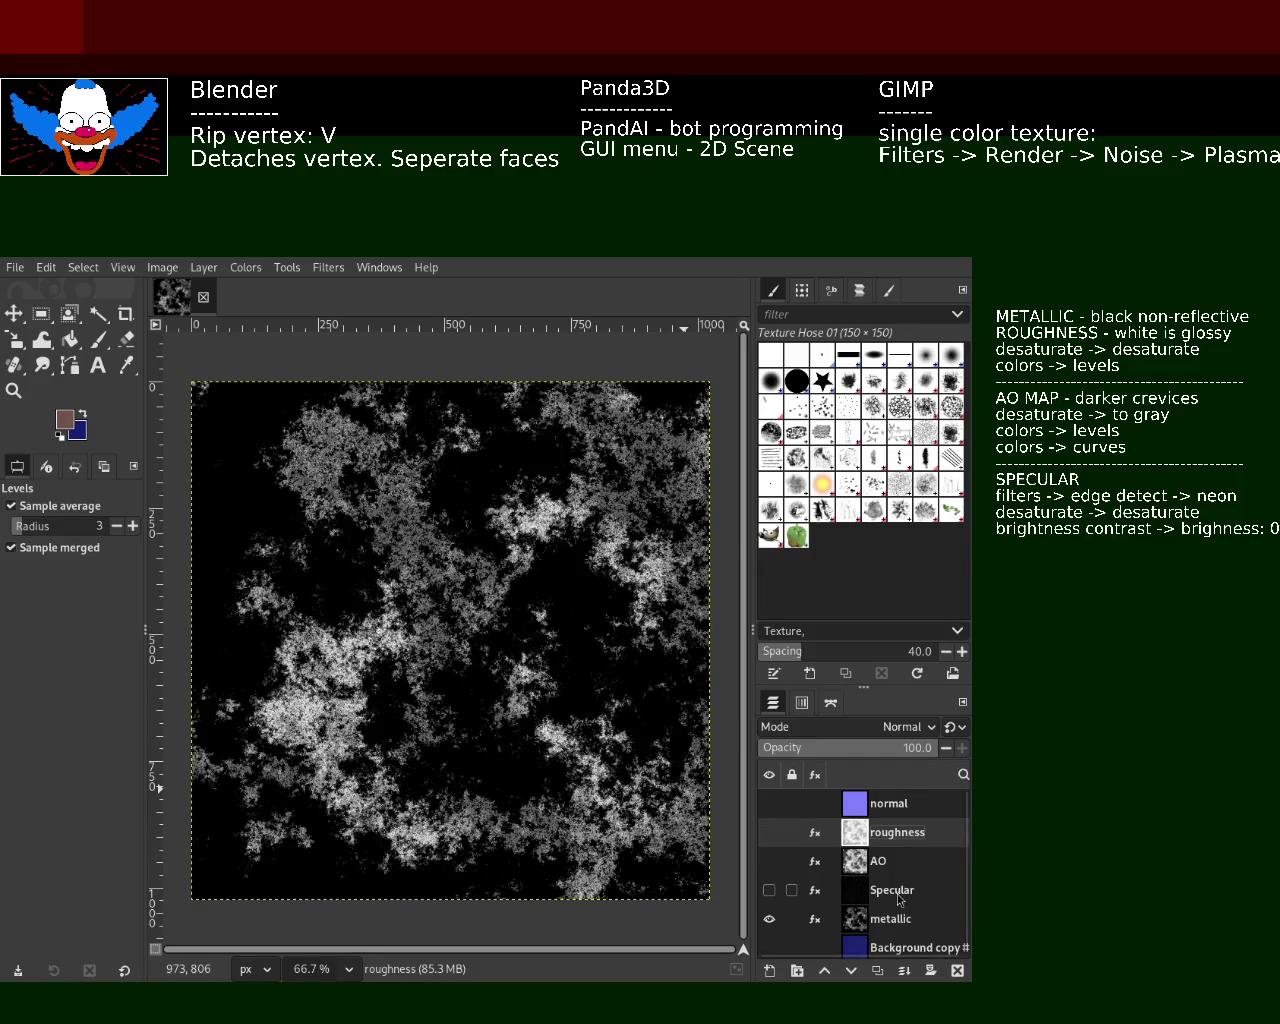
- Rename Specular to lowercase 'specular' and Background copy #1 to 'base'
double_click(888, 890)
key("Return")
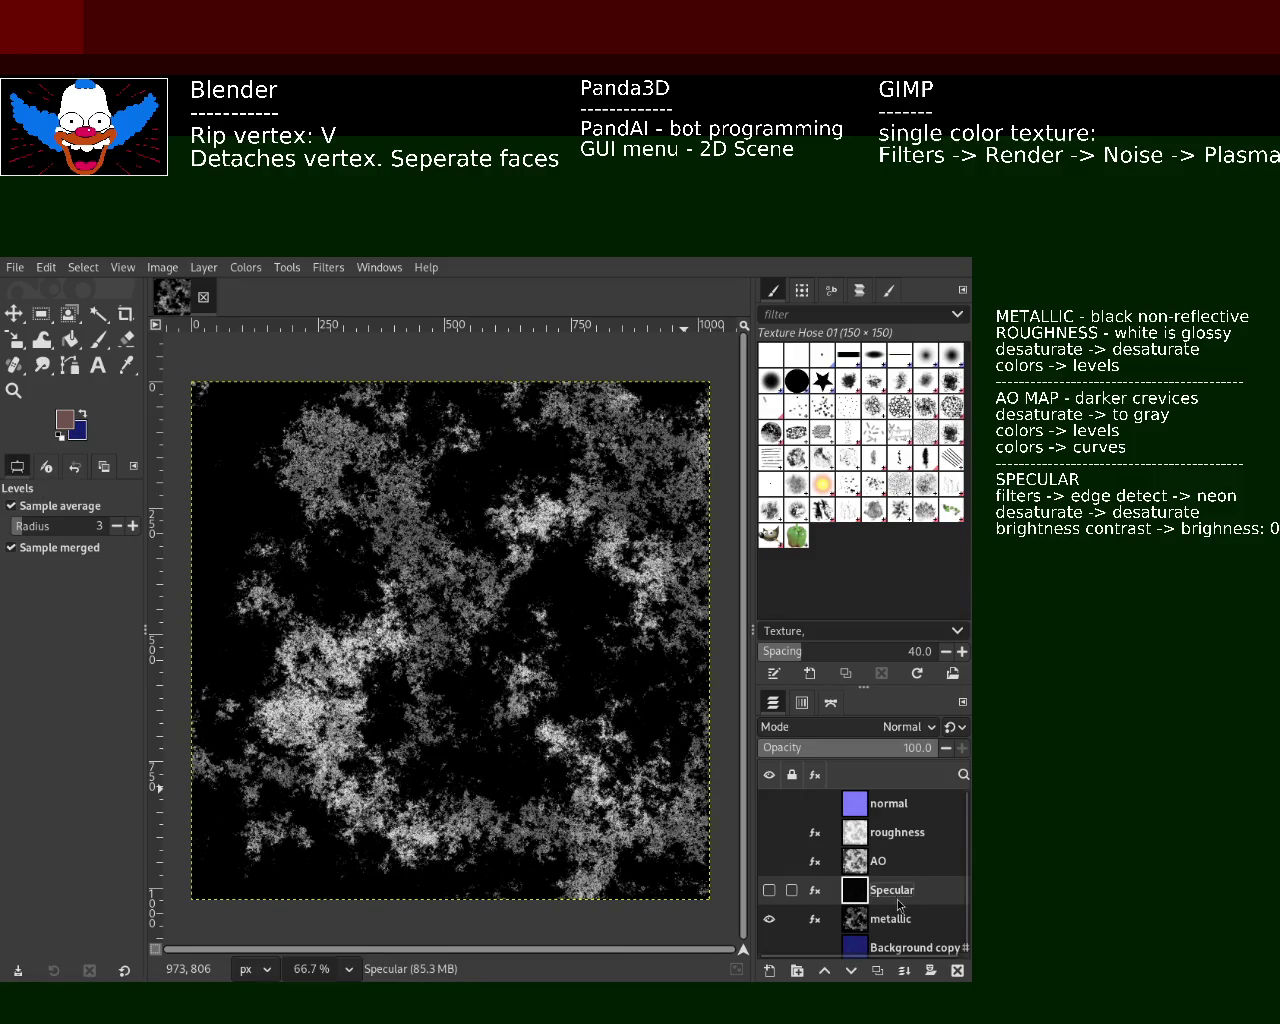
double_click(919, 897)
key("BackSpace")
type("s")
key("Return")
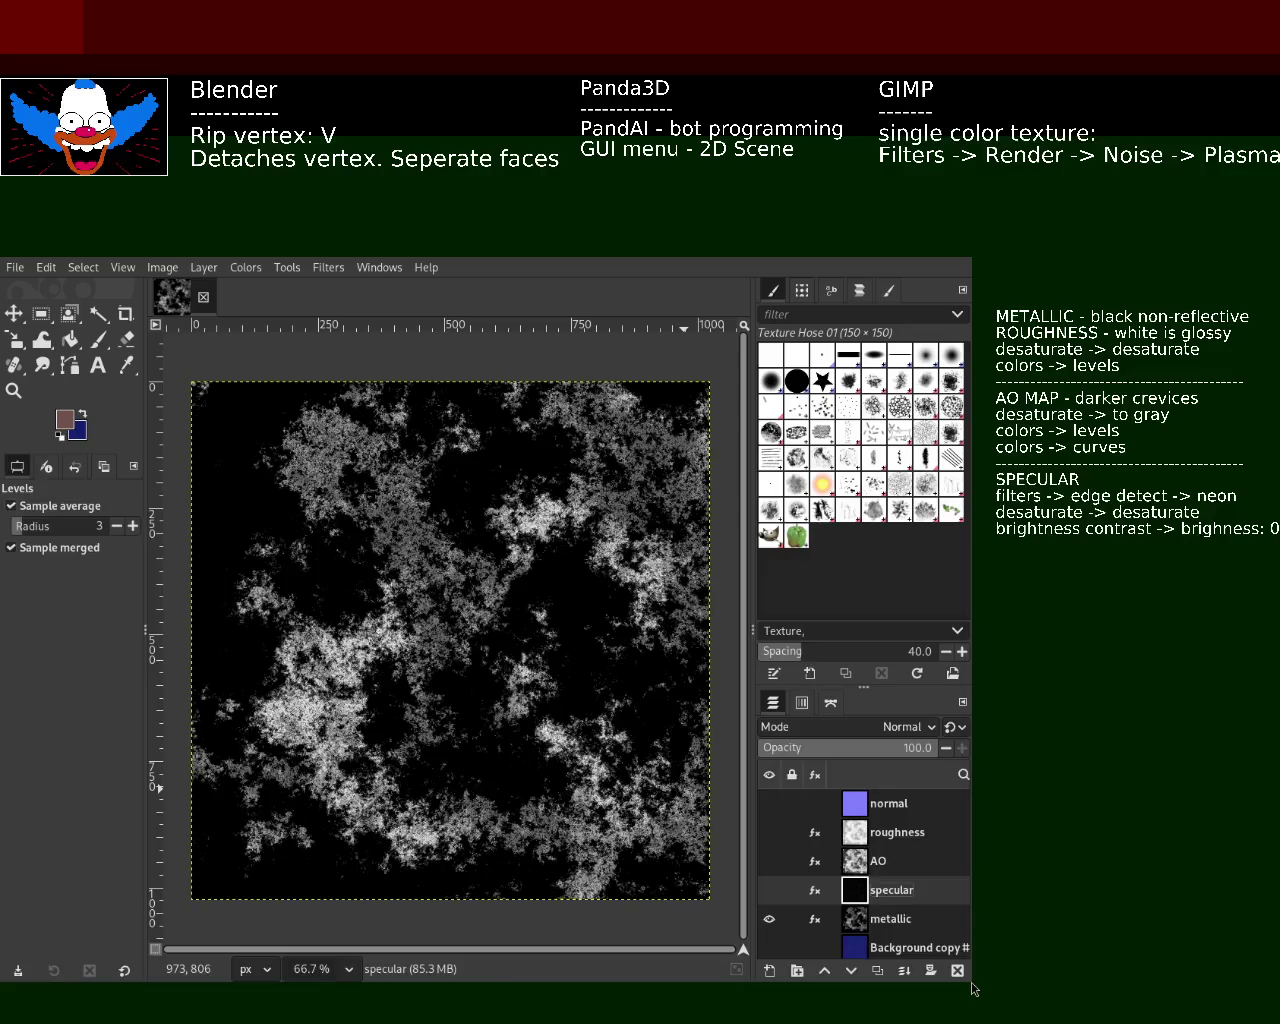
left_click(904, 950)
double_click(904, 950)
type("base")
key("Return")
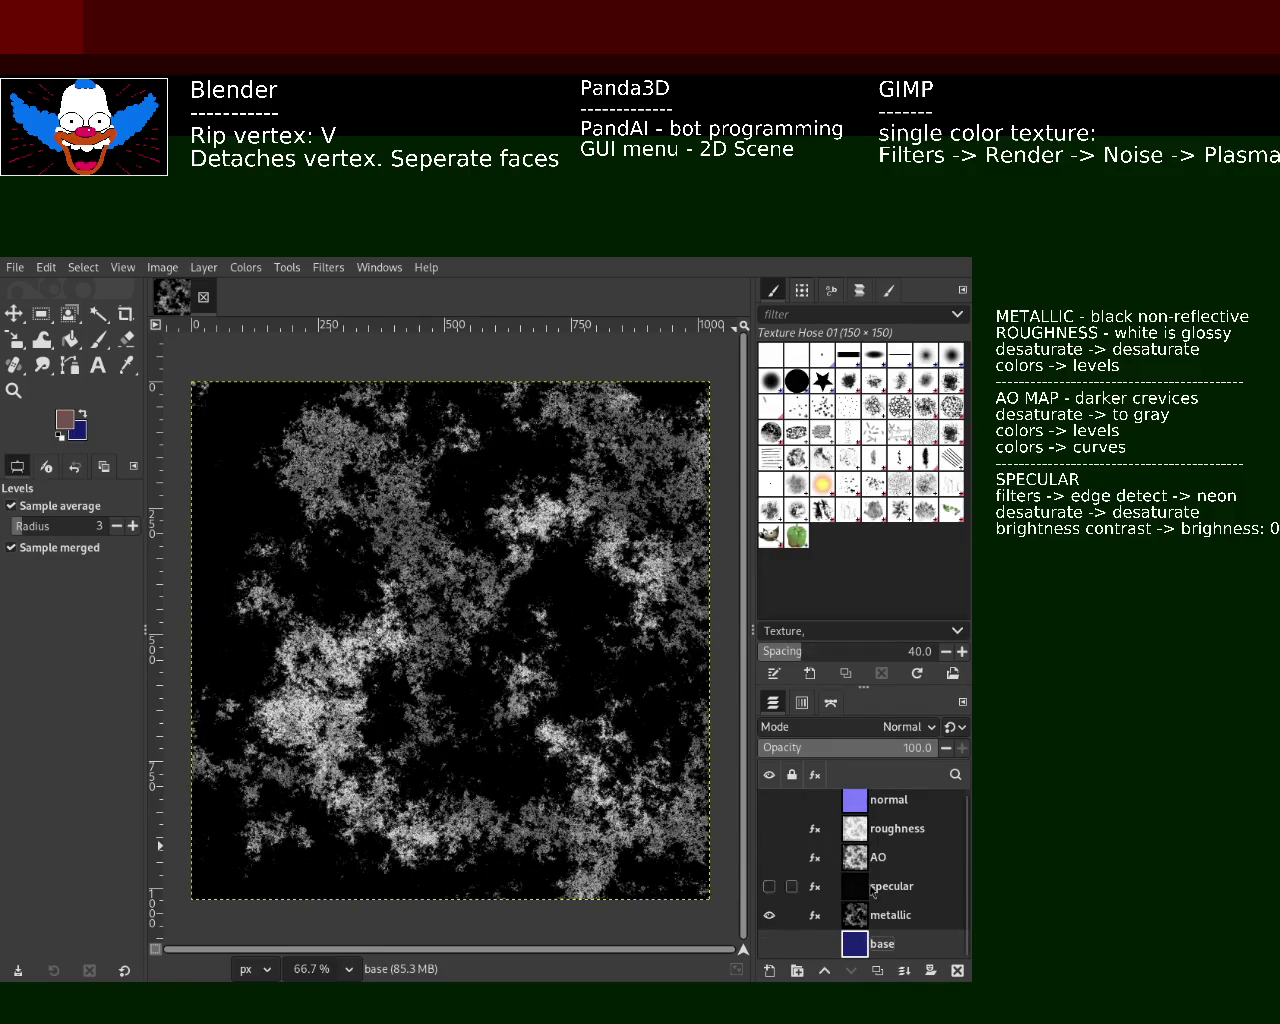
left_click(866, 800)
scroll(967, 877, "down", 1)
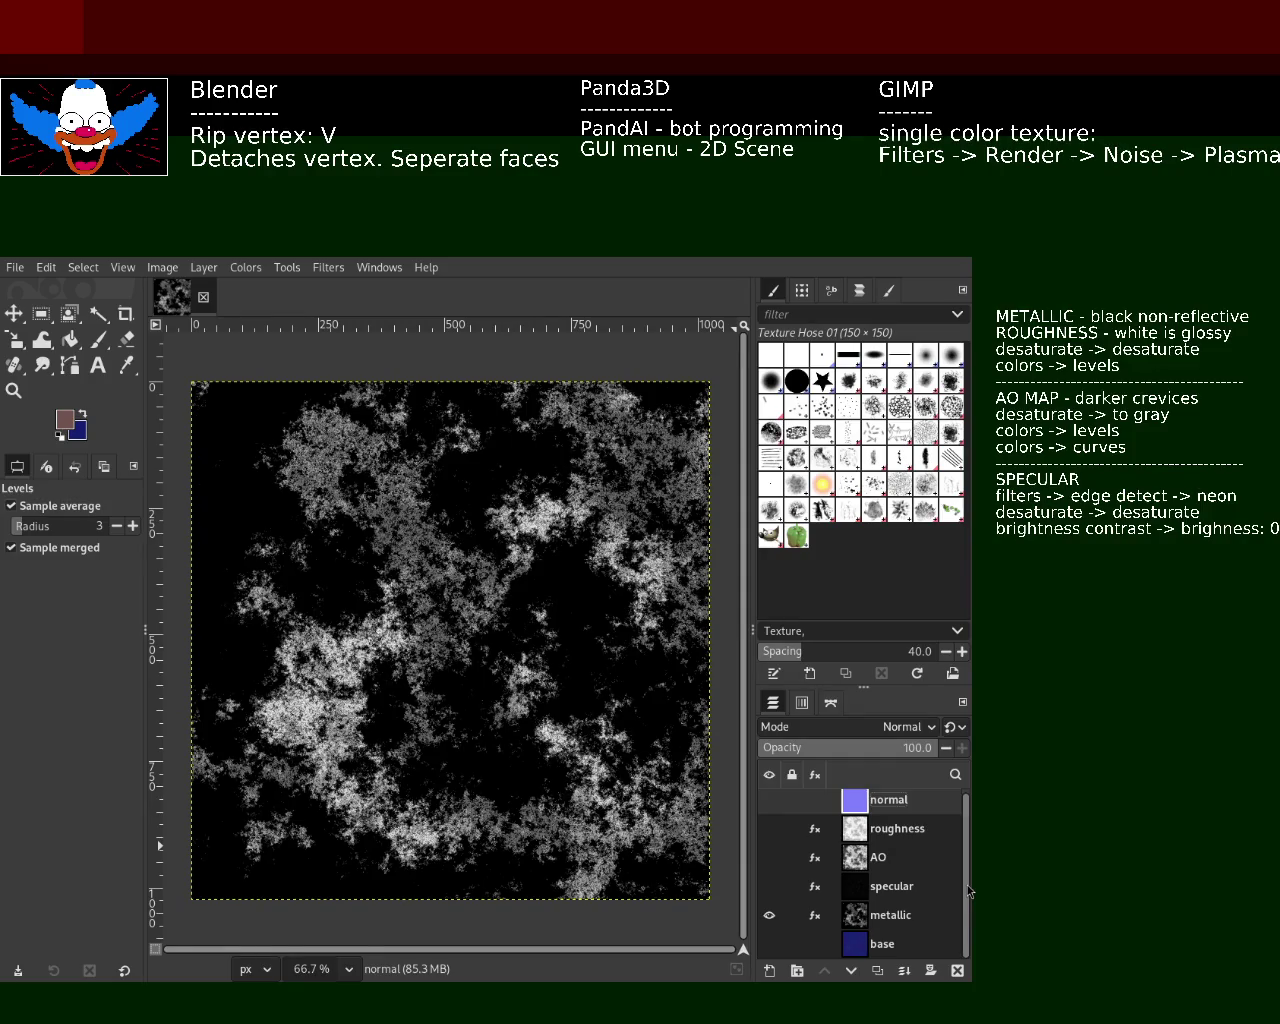
- Make the normal layer visible and inspect the specular layer's Brightness-Contrast effect
left_click(768, 800)
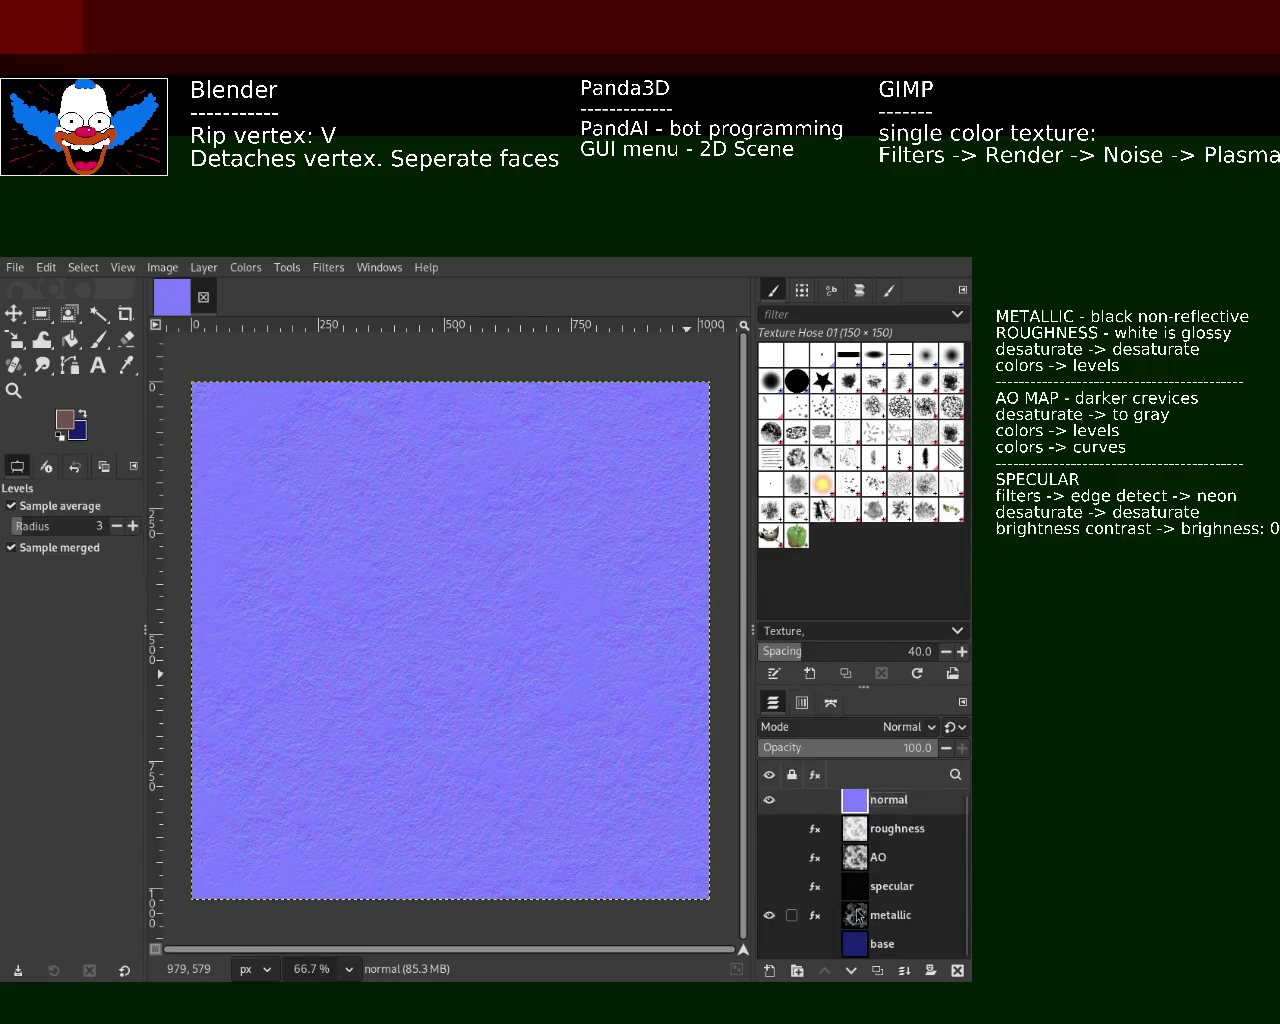
left_click(828, 893)
left_click(818, 888)
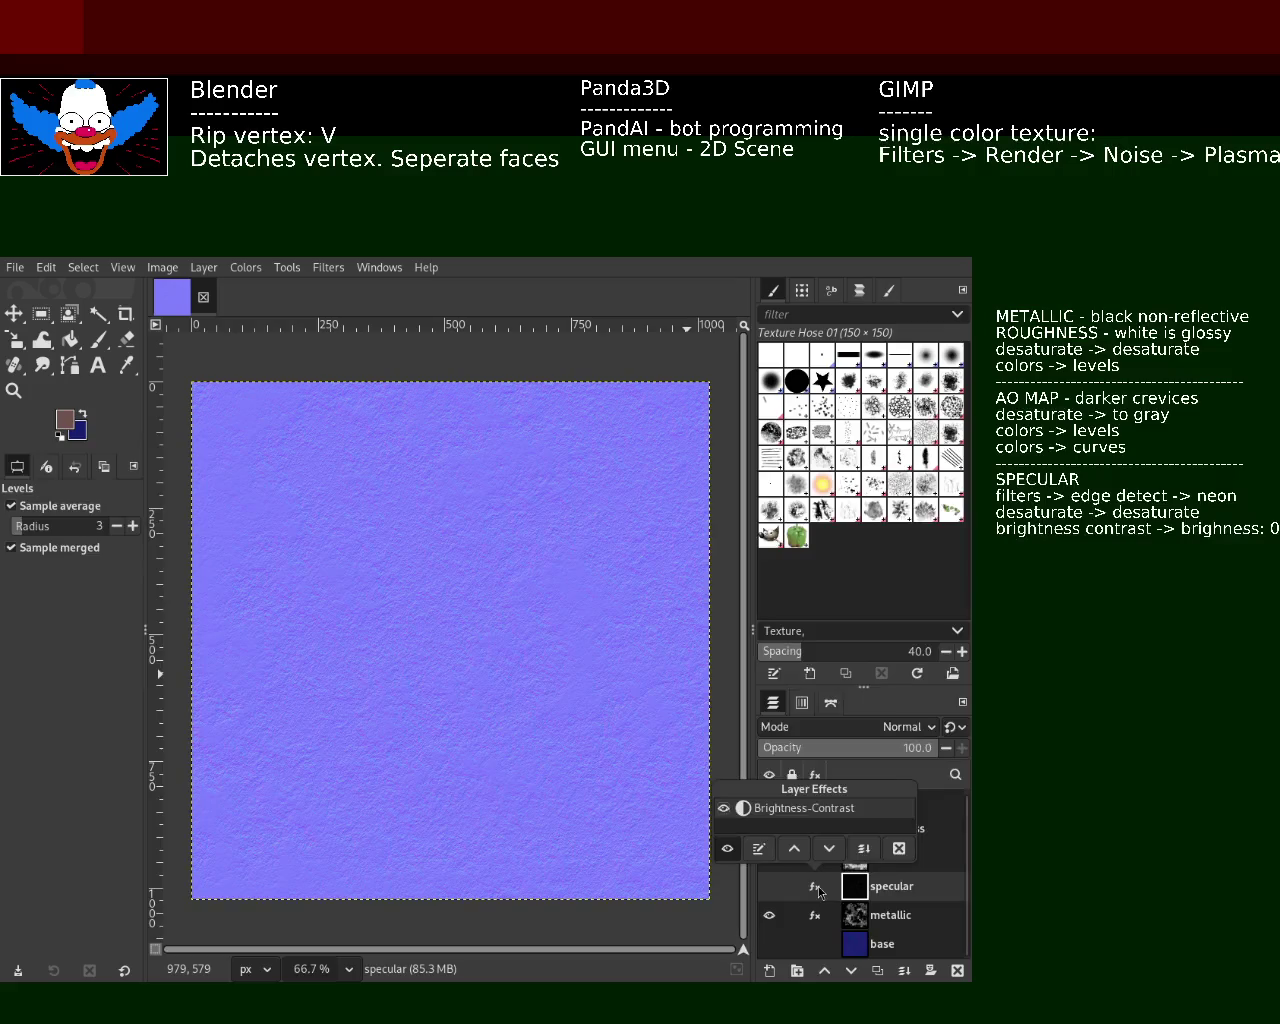
left_click(818, 888)
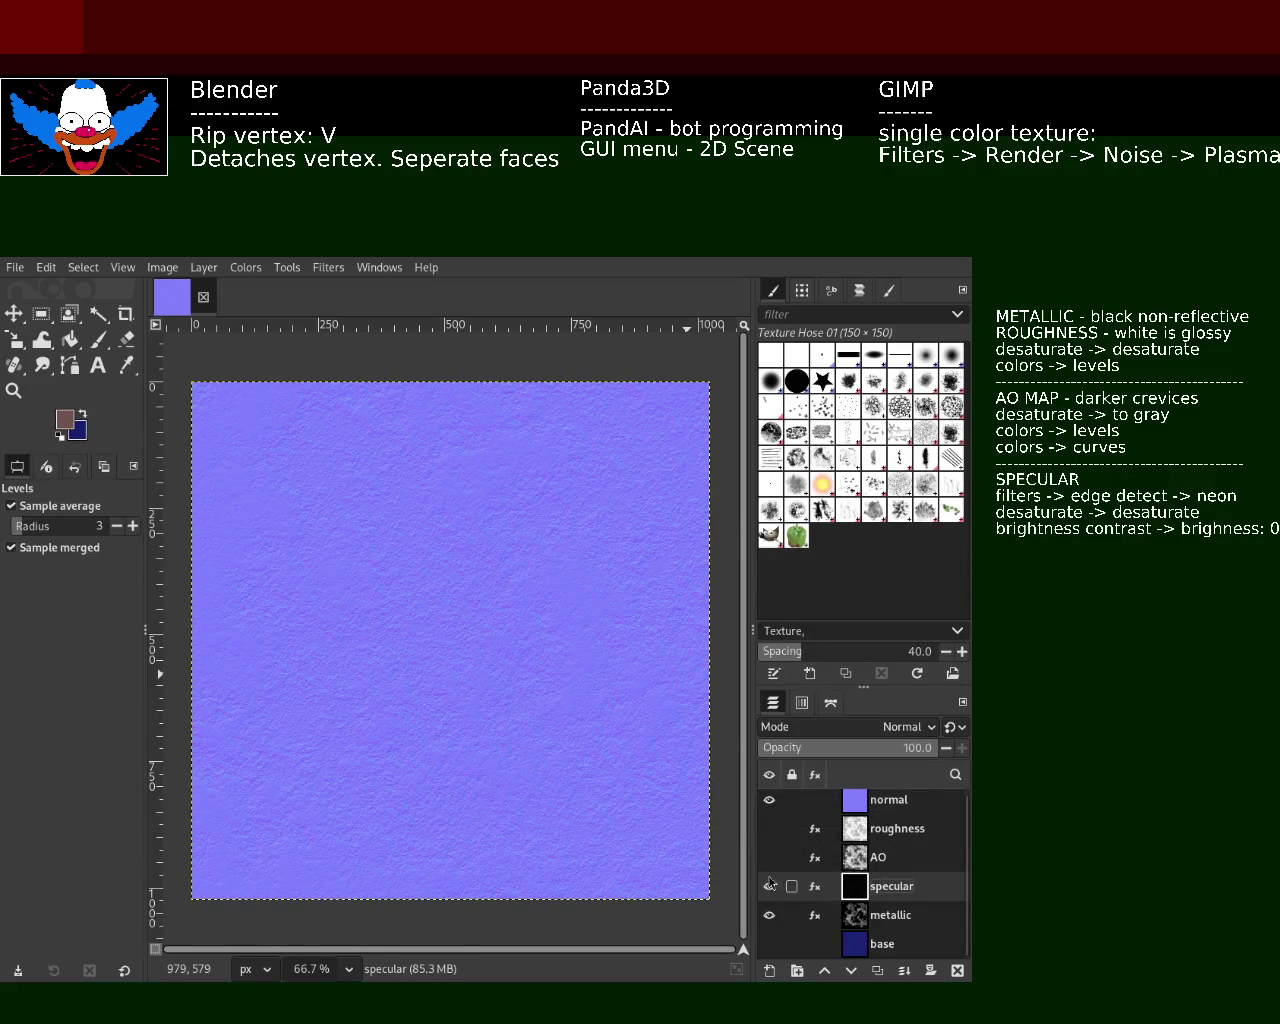
- Delete the old specular layer, duplicate base, rename the copy 'specular' and make it visible
left_click(769, 828)
left_click(957, 970)
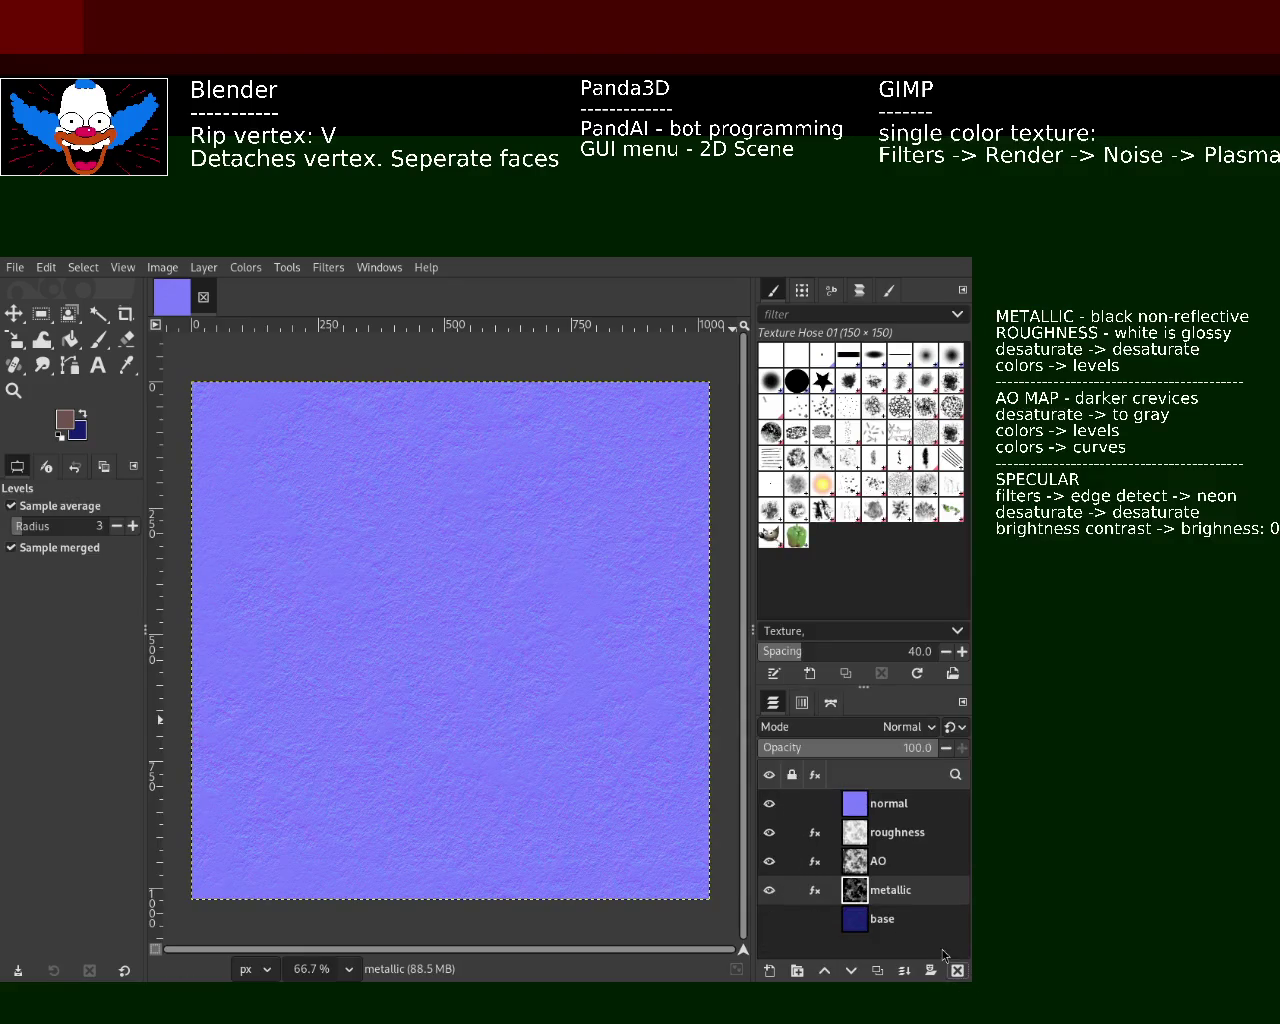
left_click(873, 928)
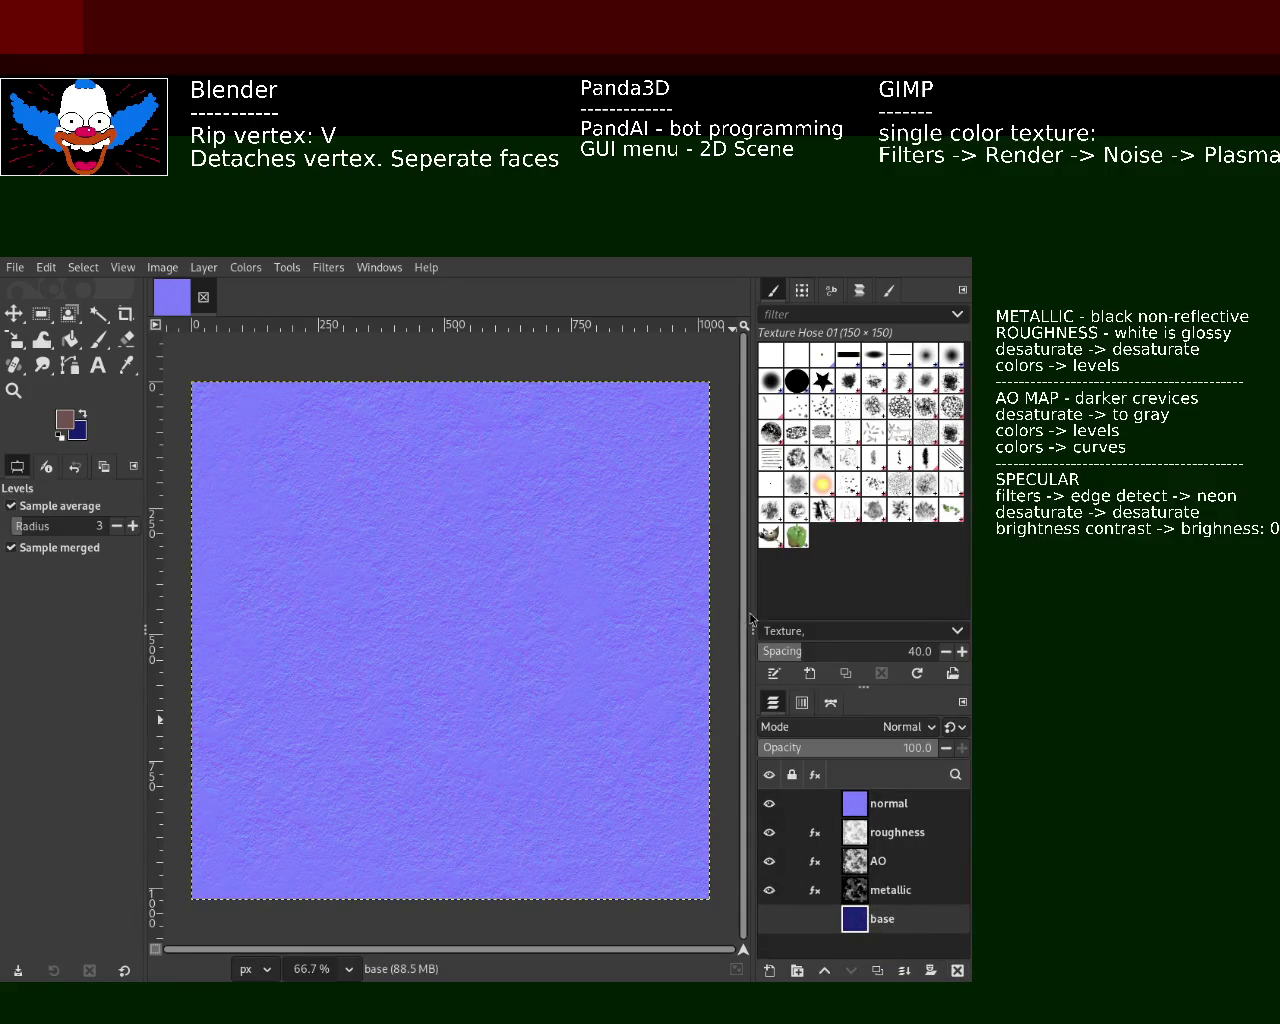
key("ctrl+shift+d")
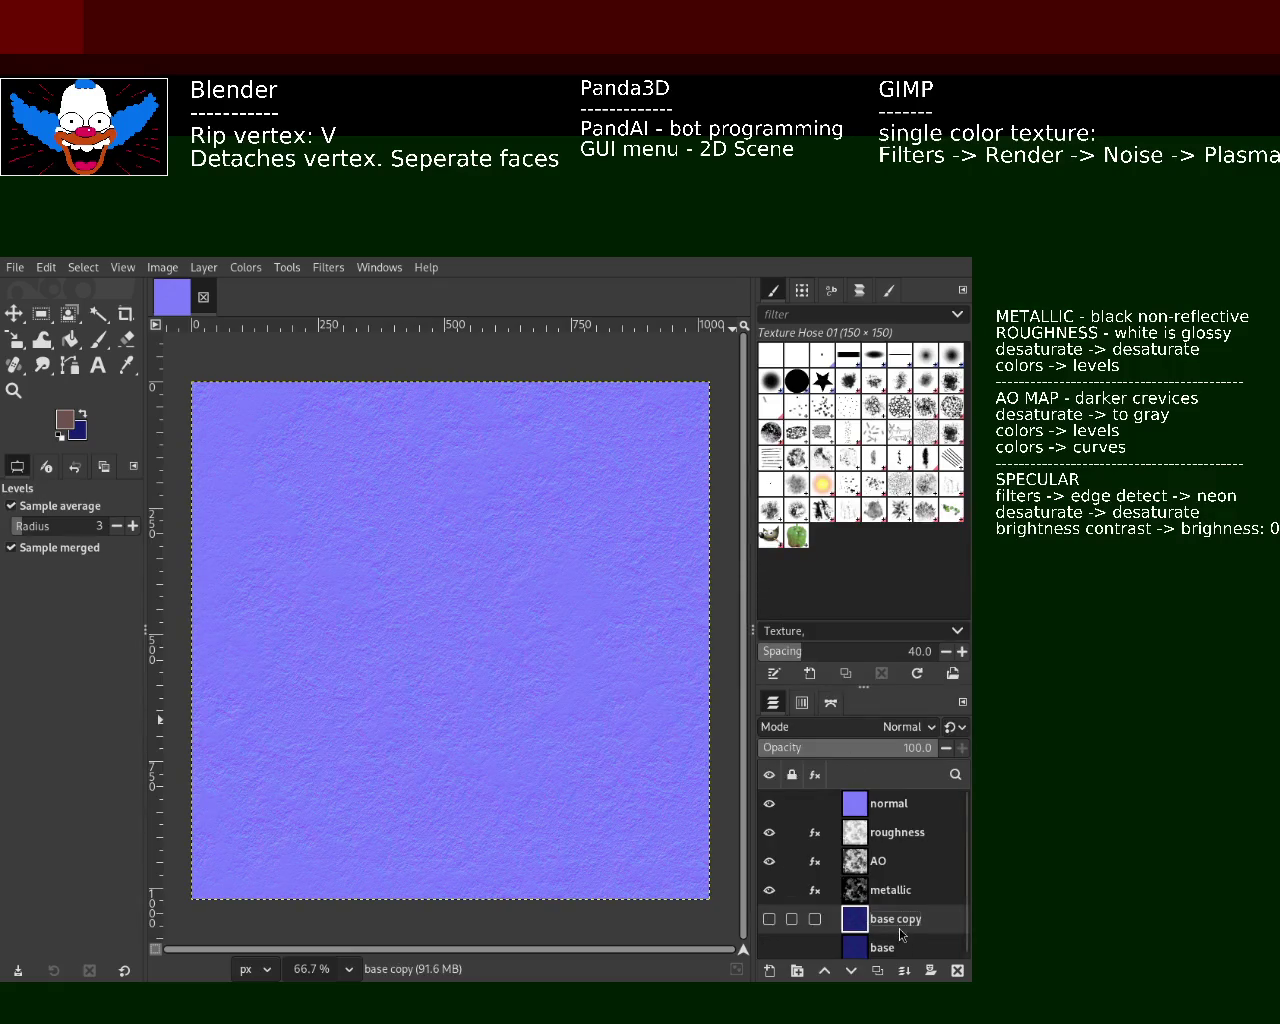
double_click(900, 930)
type("specular")
key("Return")
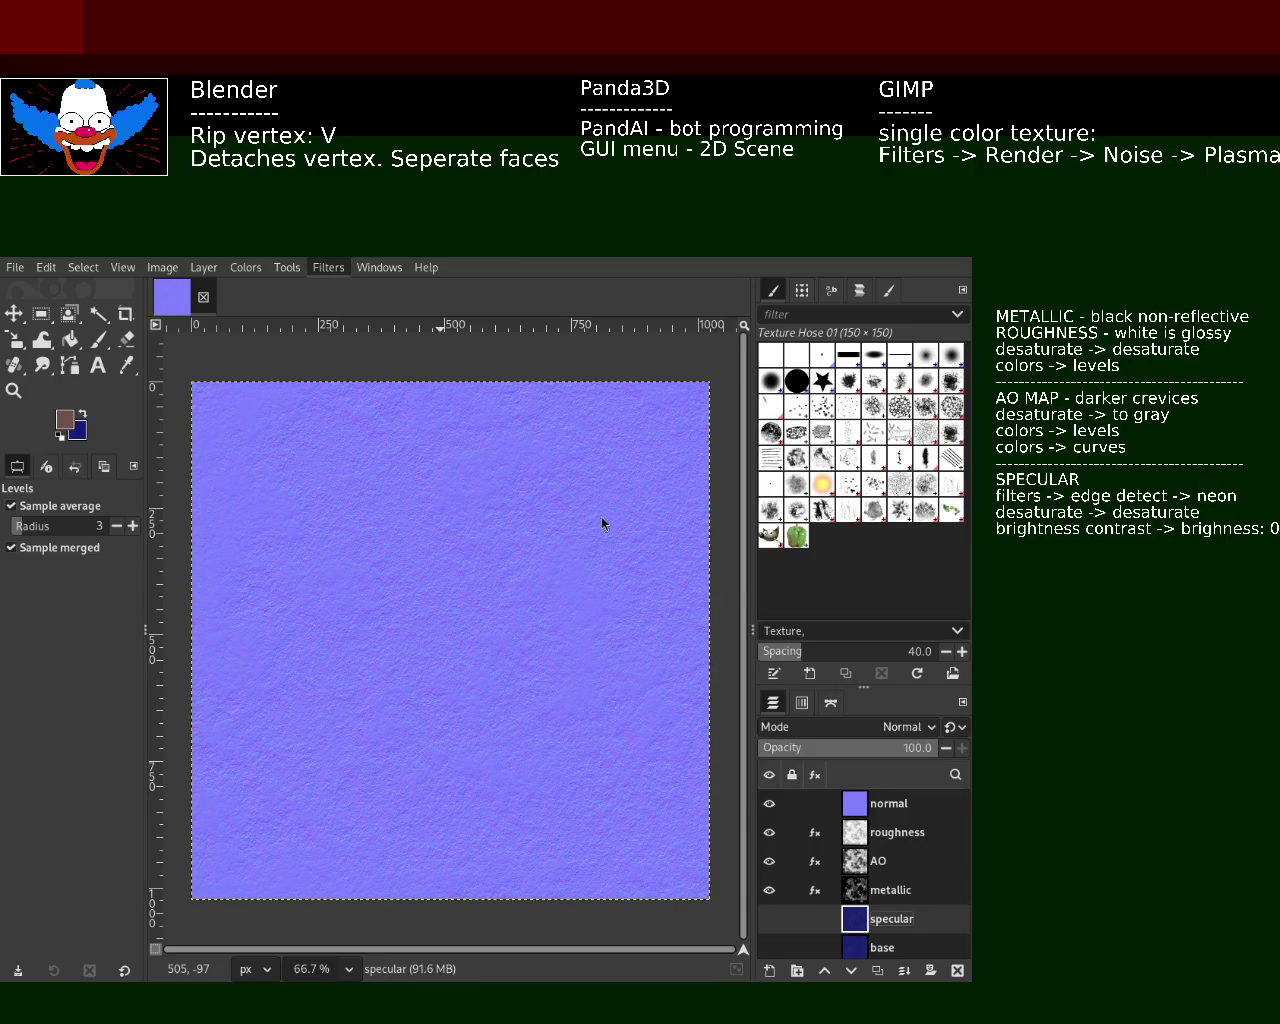
left_click(769, 918)
- Hide the metallic, AO, roughness and normal layers and apply edge detection to specular
left_click(769, 890)
left_click(769, 861)
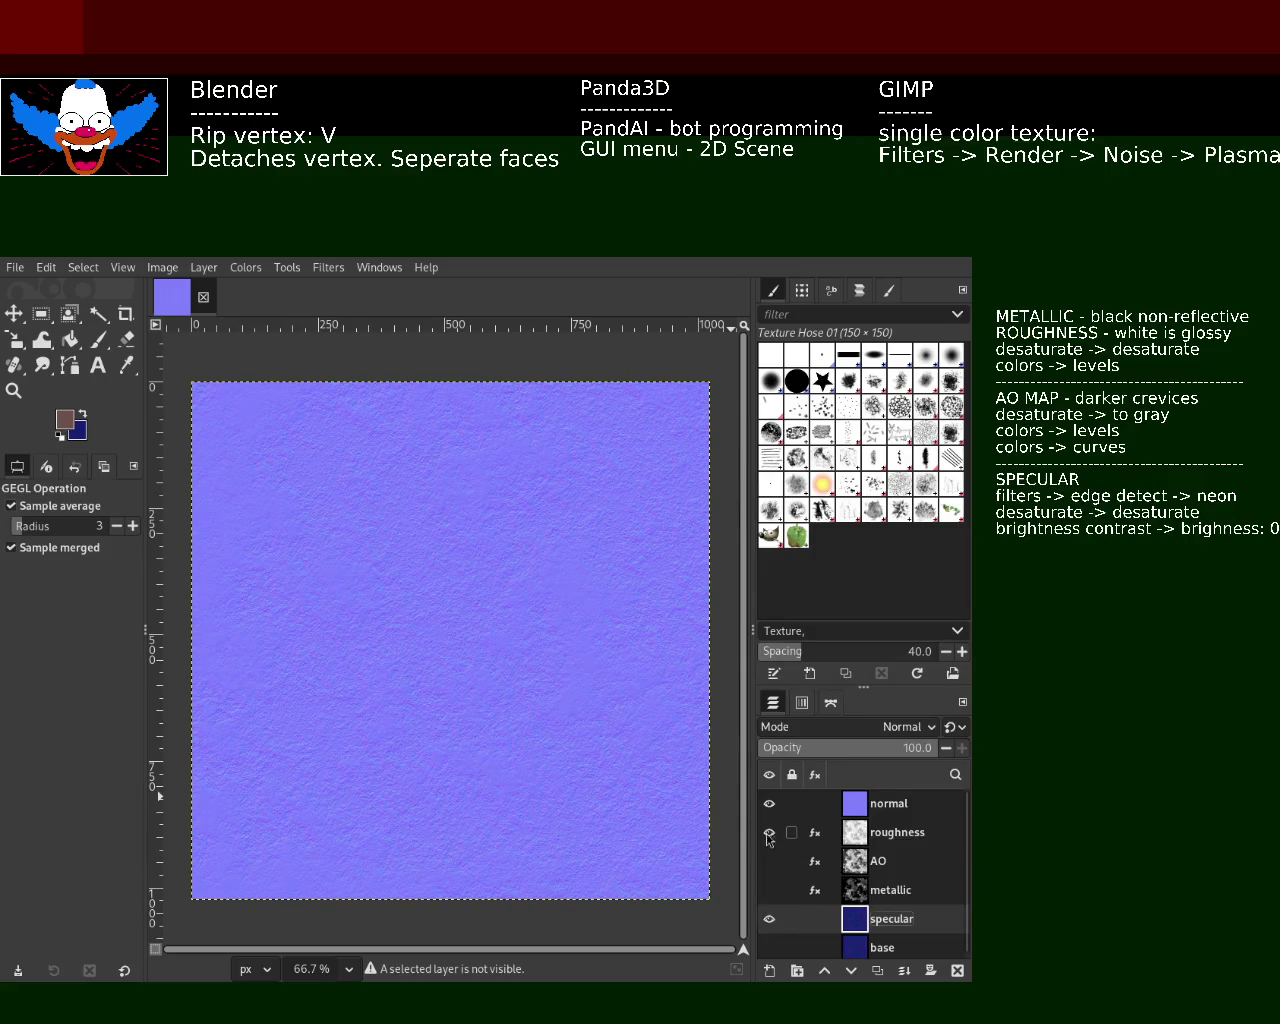
left_click(769, 832)
left_click(769, 803)
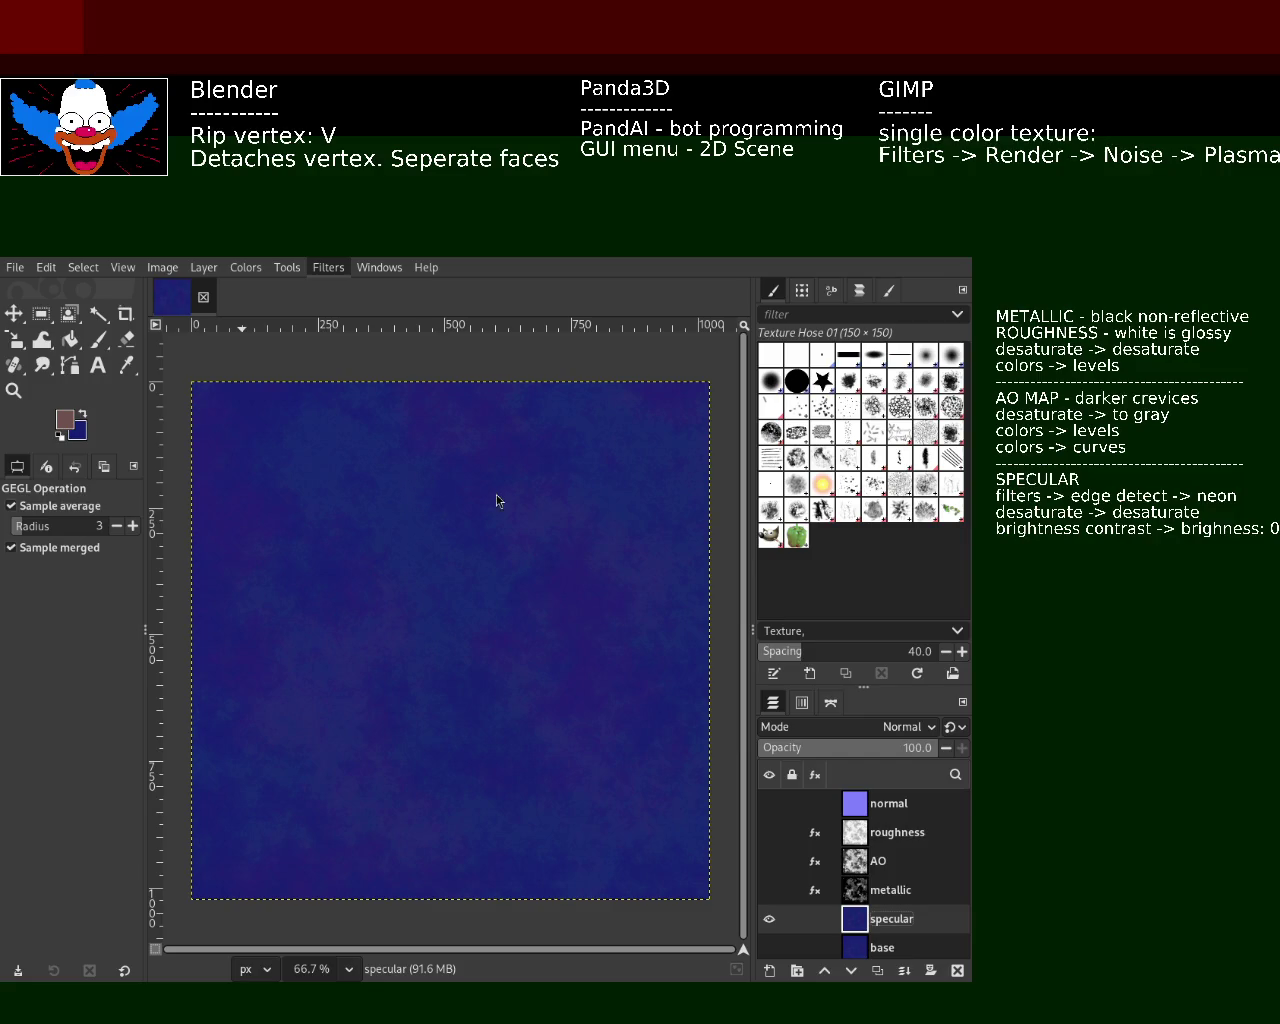
key("ctrl+f")
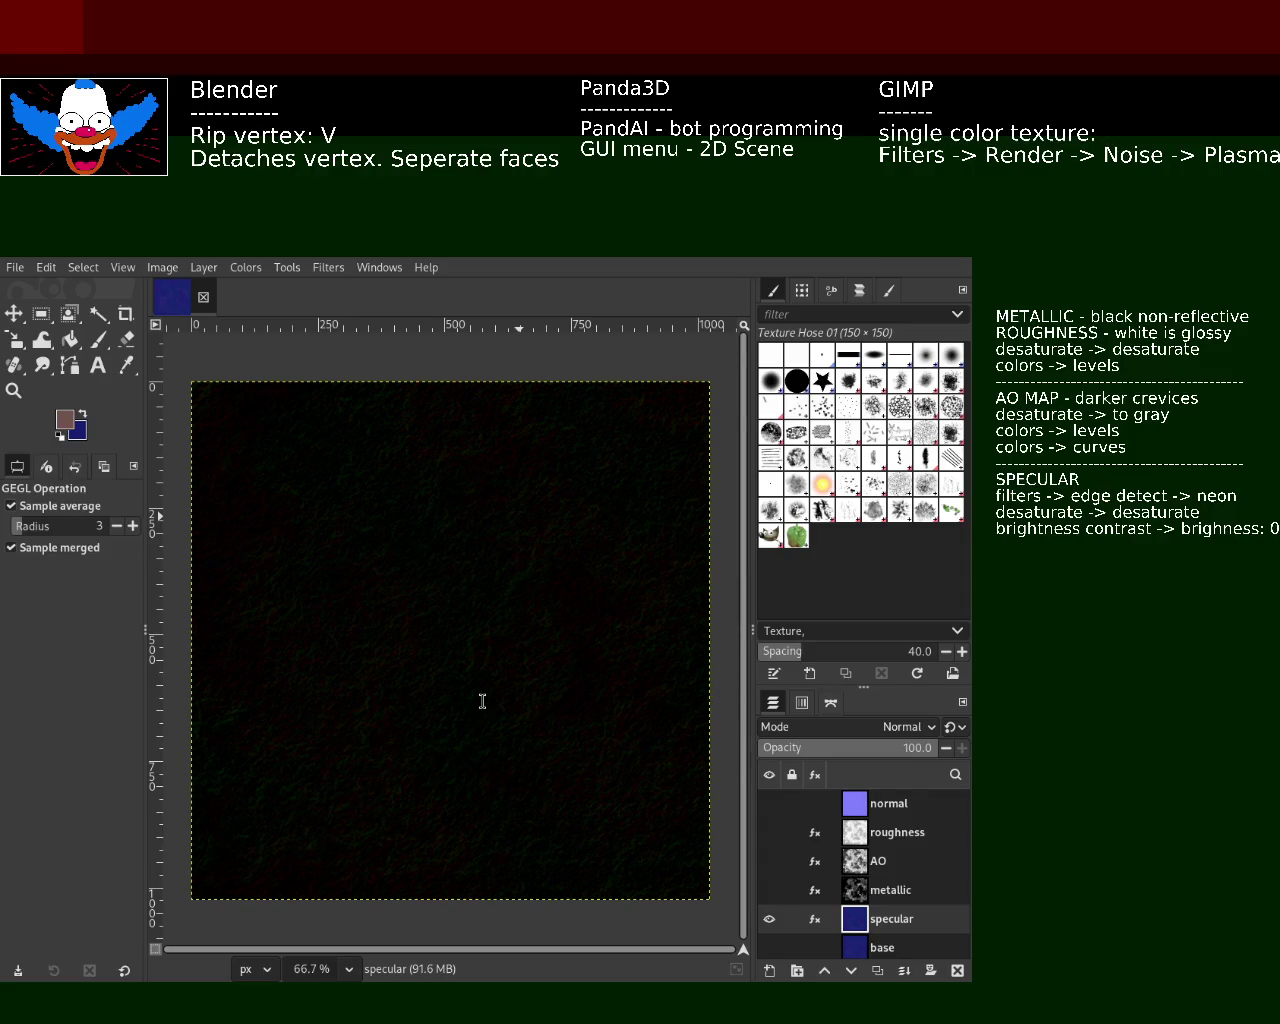
- Edit the specular note text, adding 'intensity' and '->'
type(" intensity")
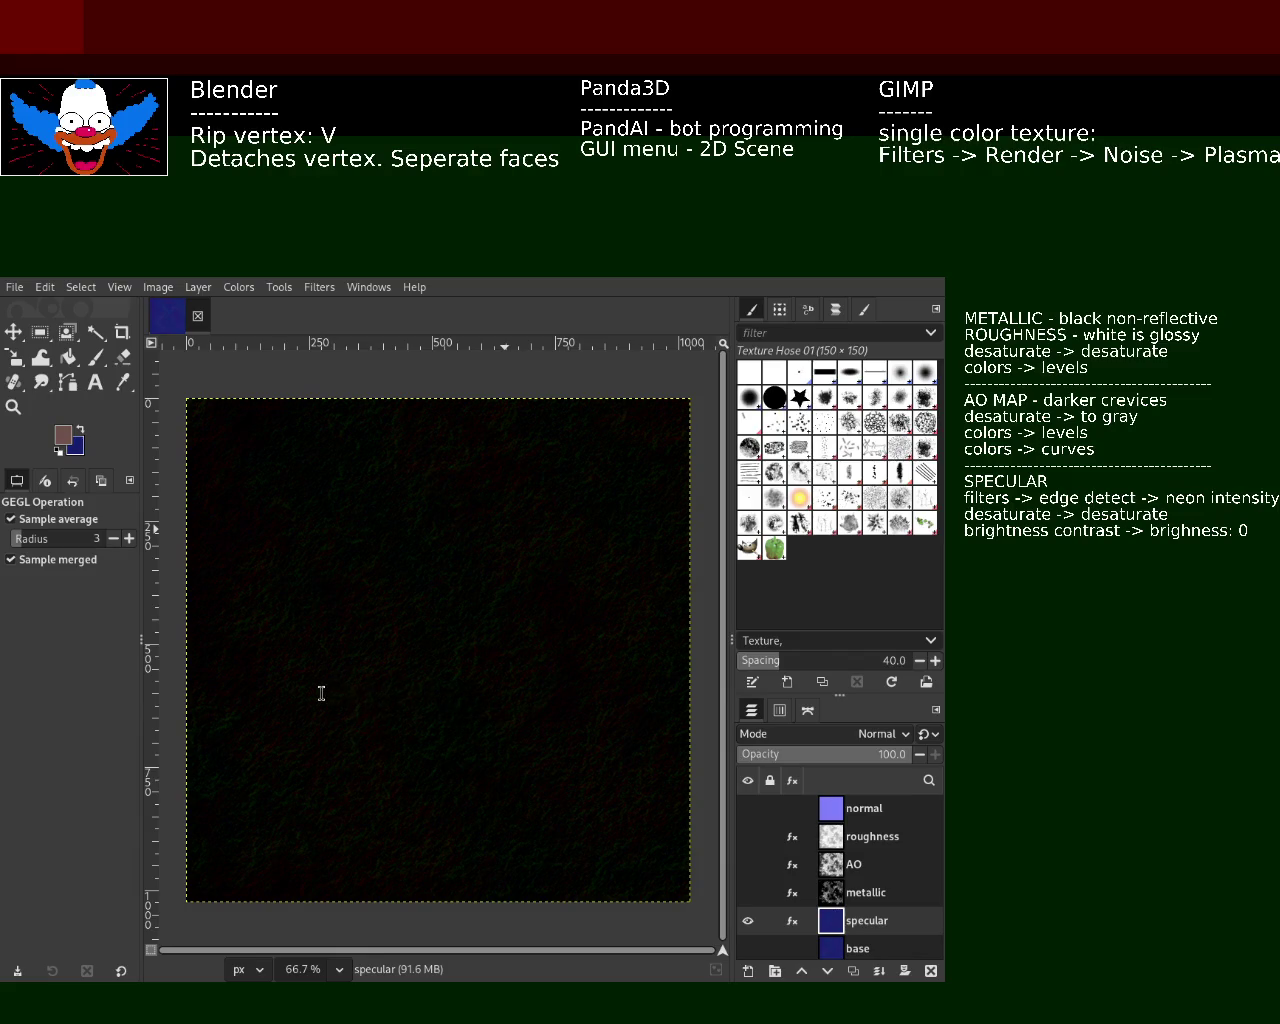
key("Delete")
key("Delete")
key("Delete")
key("Delete")
key("Delete")
key("Delete")
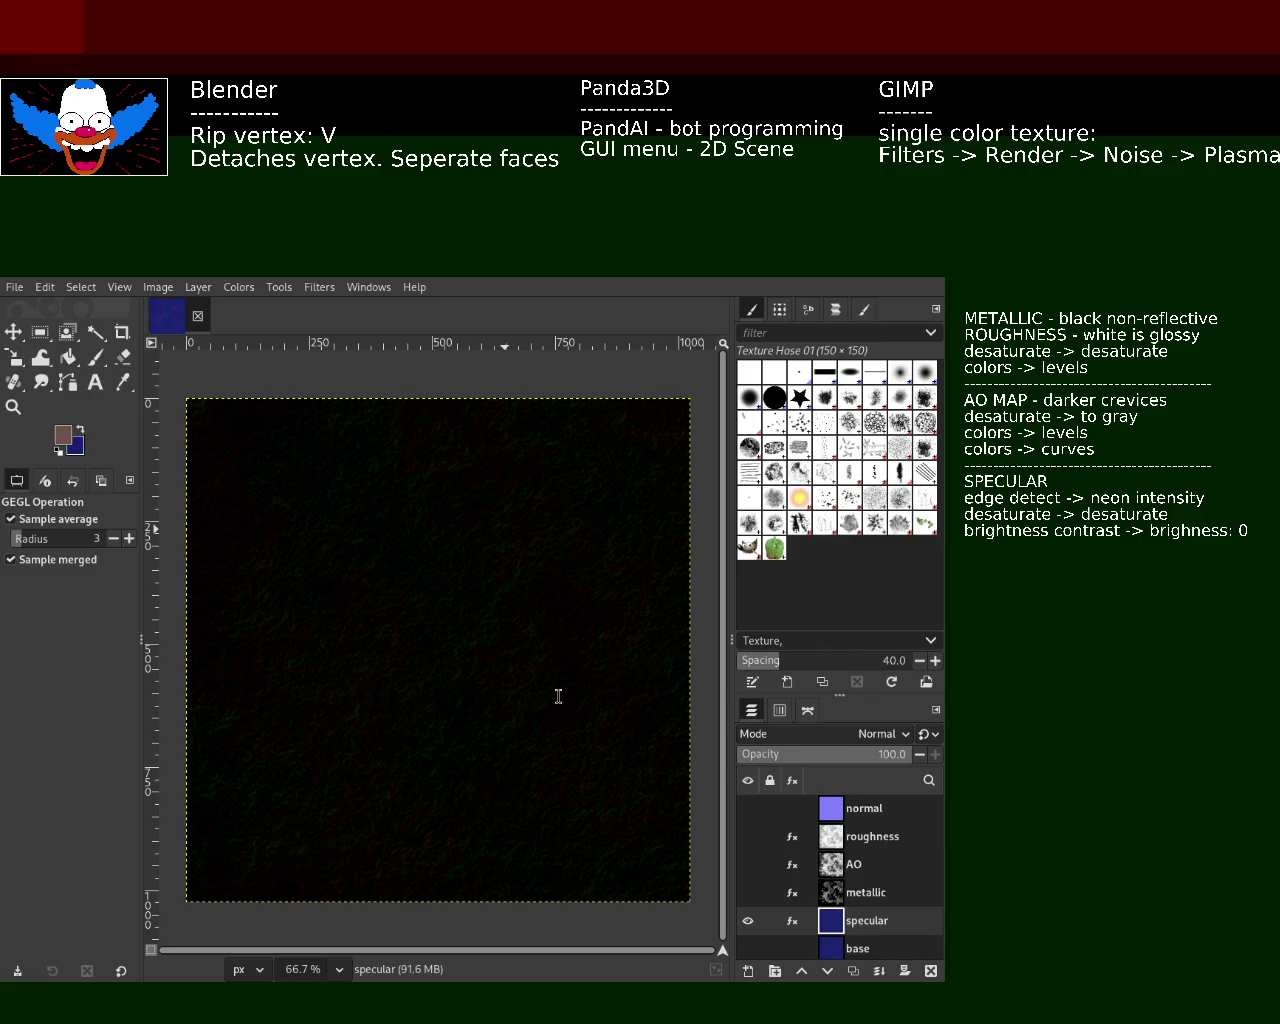
type("->")
- Undo the edge detection and hide the AO, roughness and normal layers
key("ctrl+z")
key("ctrl+z")
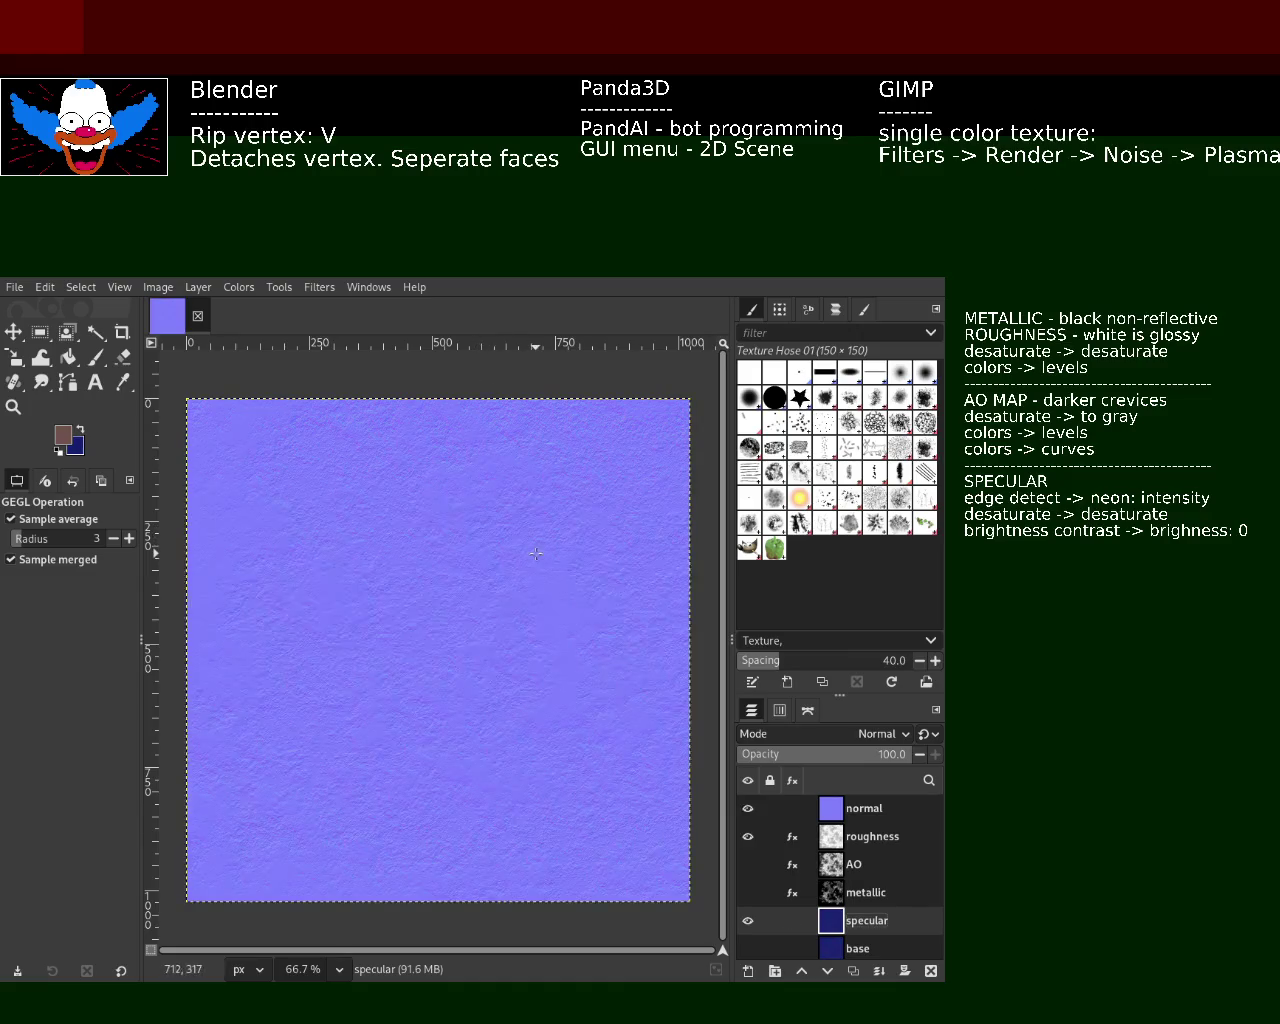
key("ctrl+z")
key("ctrl+z")
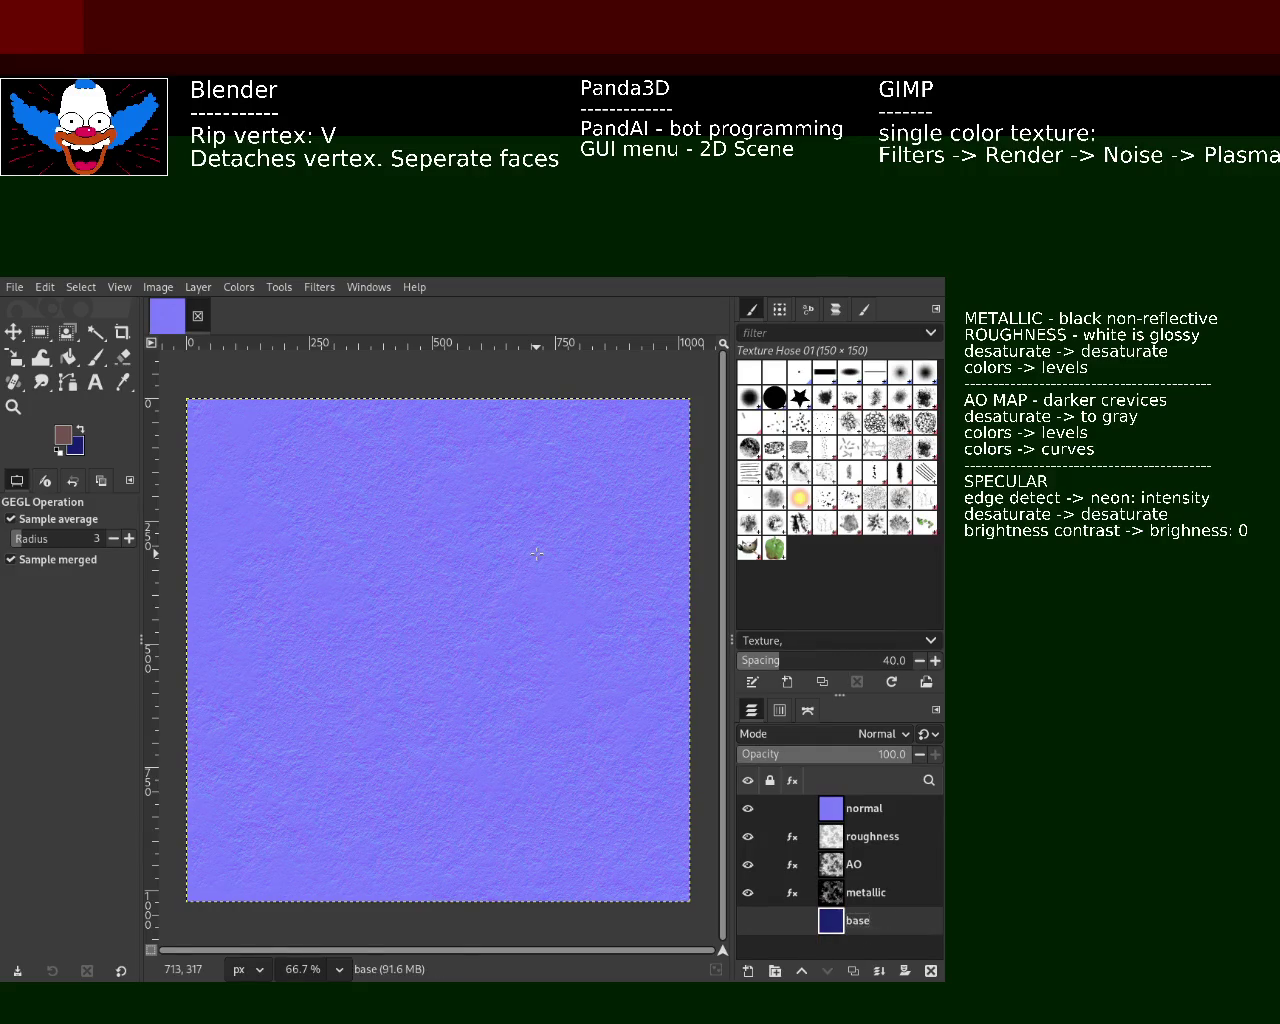
key("ctrl+z")
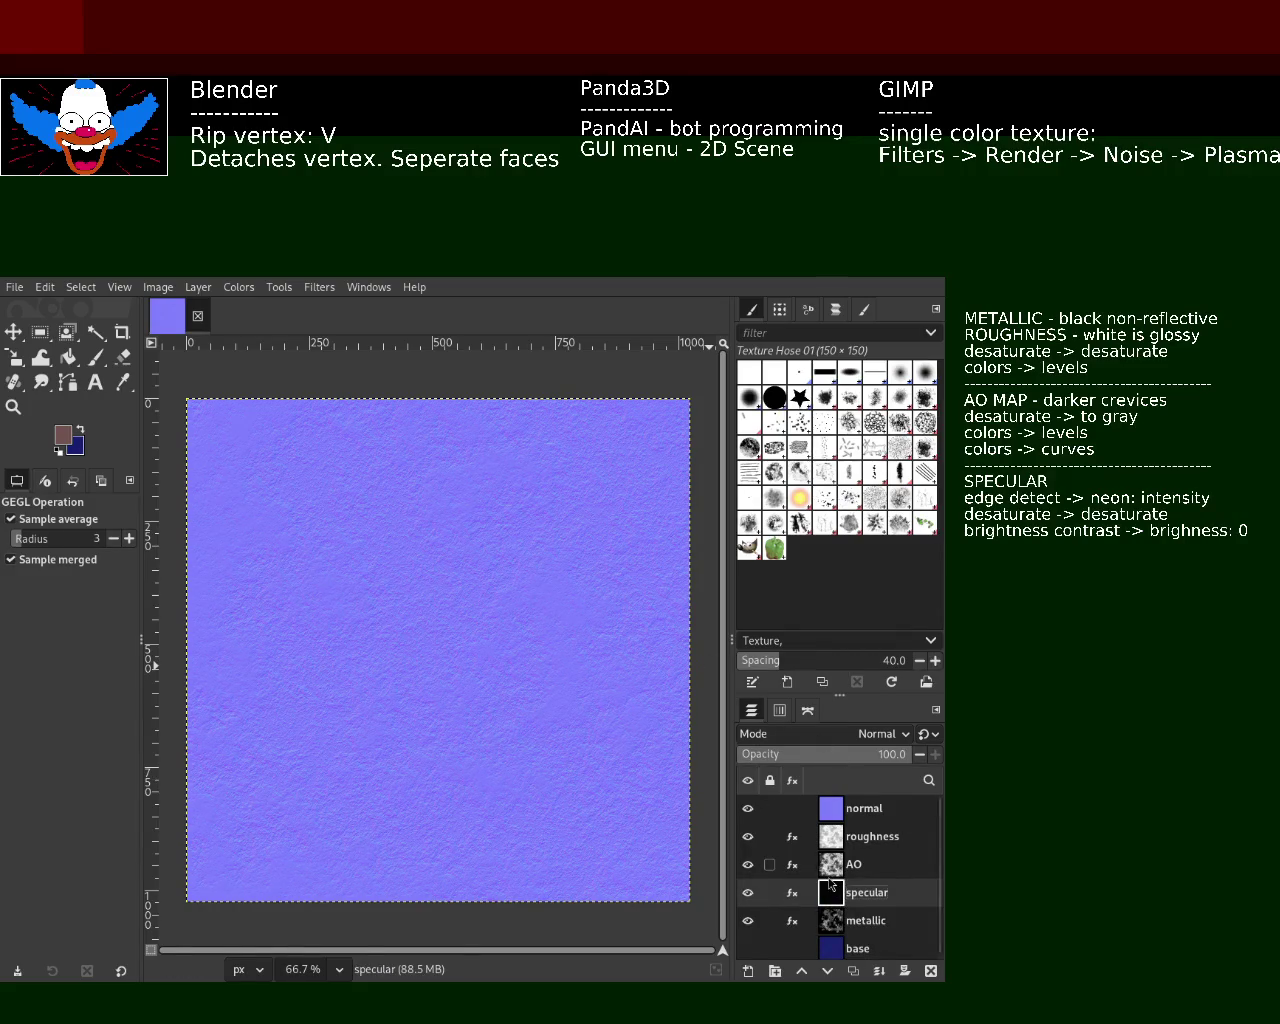
left_click(748, 864)
left_click(748, 836)
left_click(748, 808)
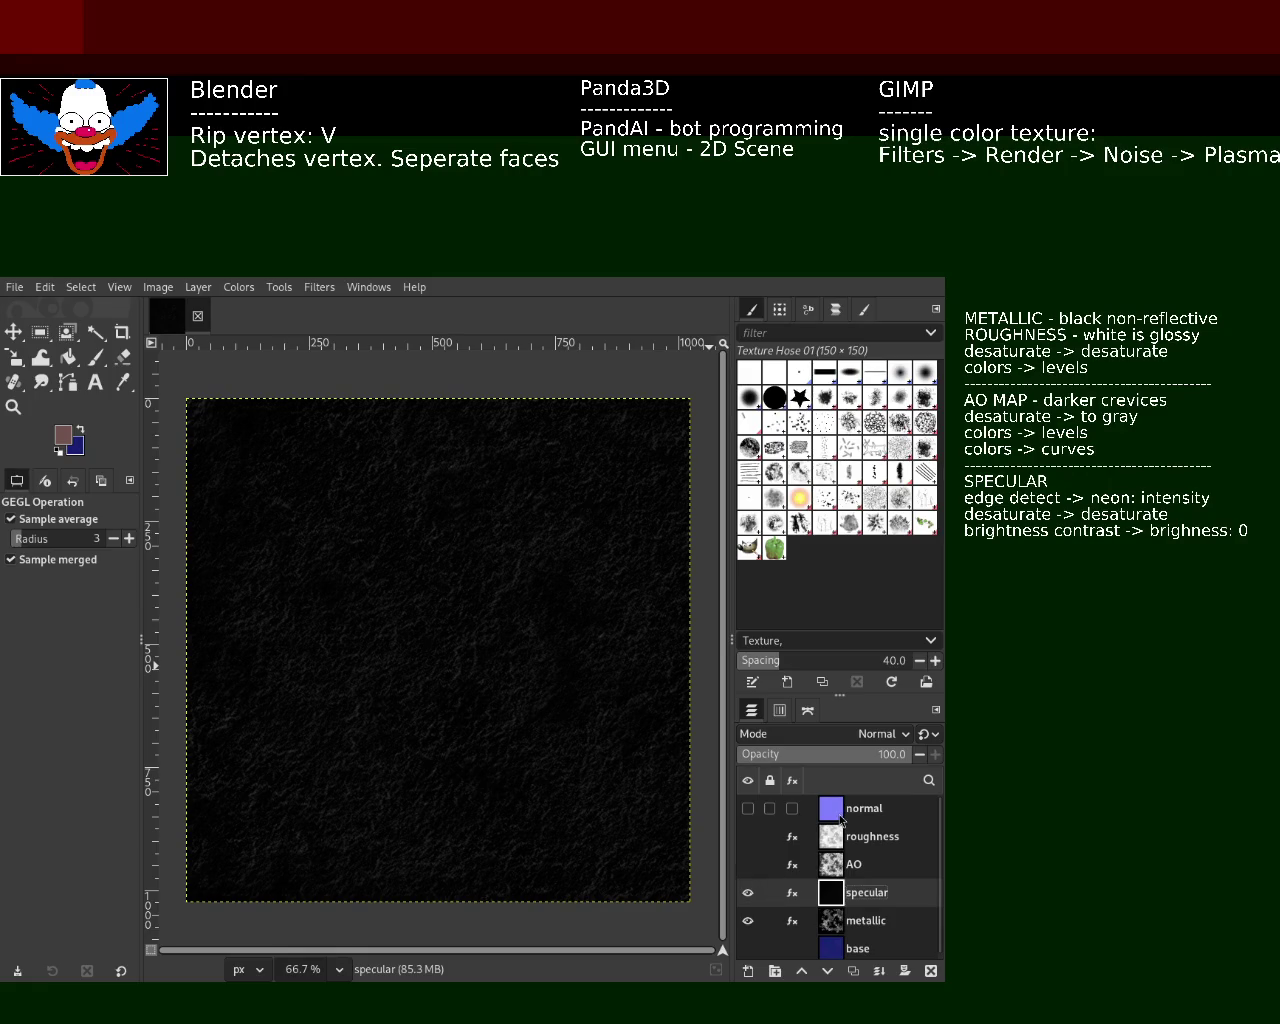
- Make the base layer visible and start a note with a dashed separator and 'generic -> norma'
left_click(846, 948)
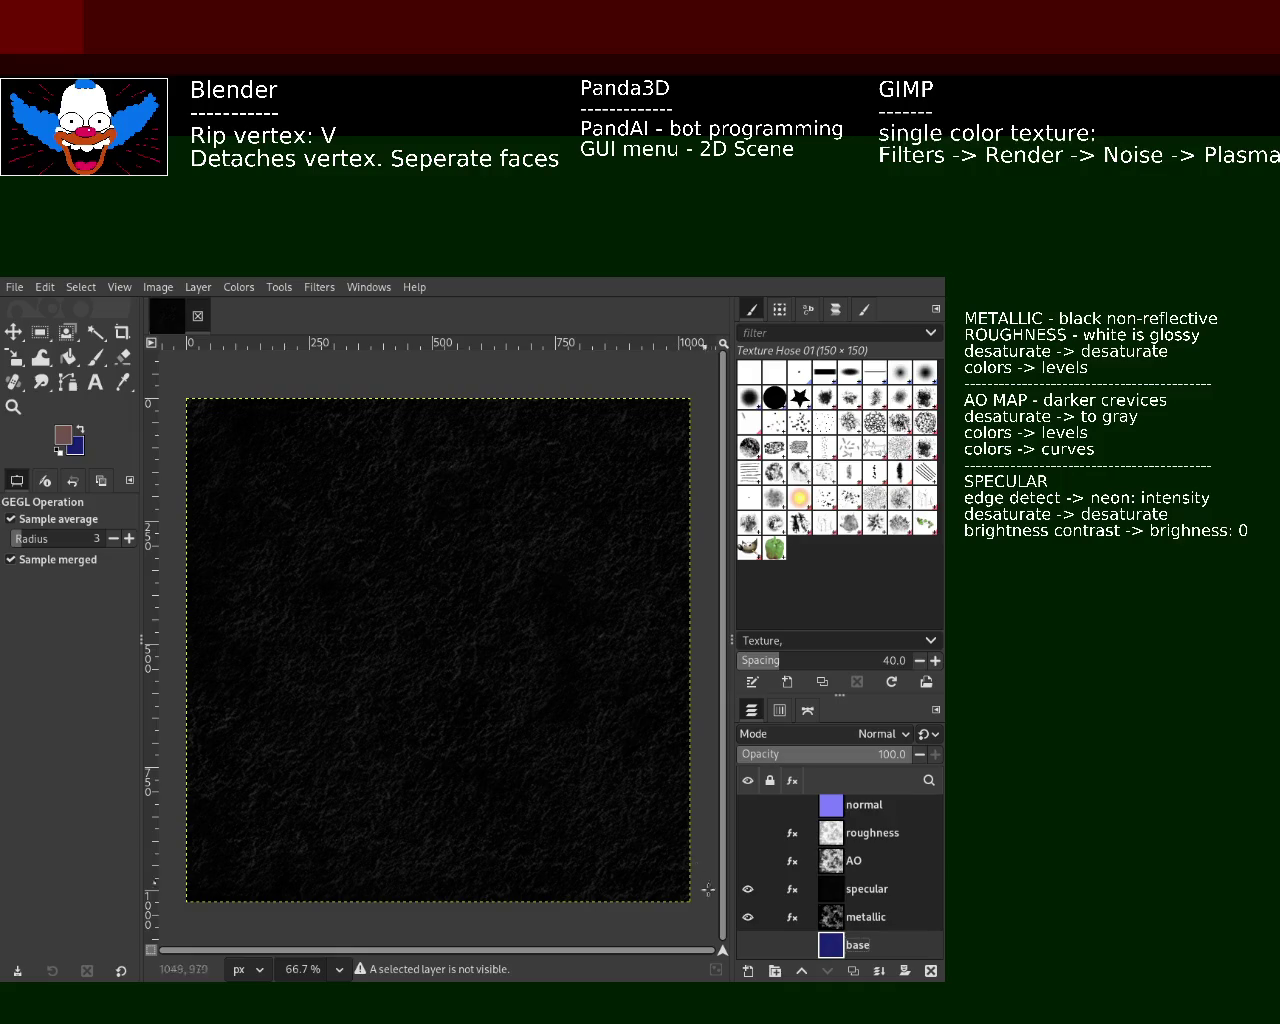
left_click(750, 950)
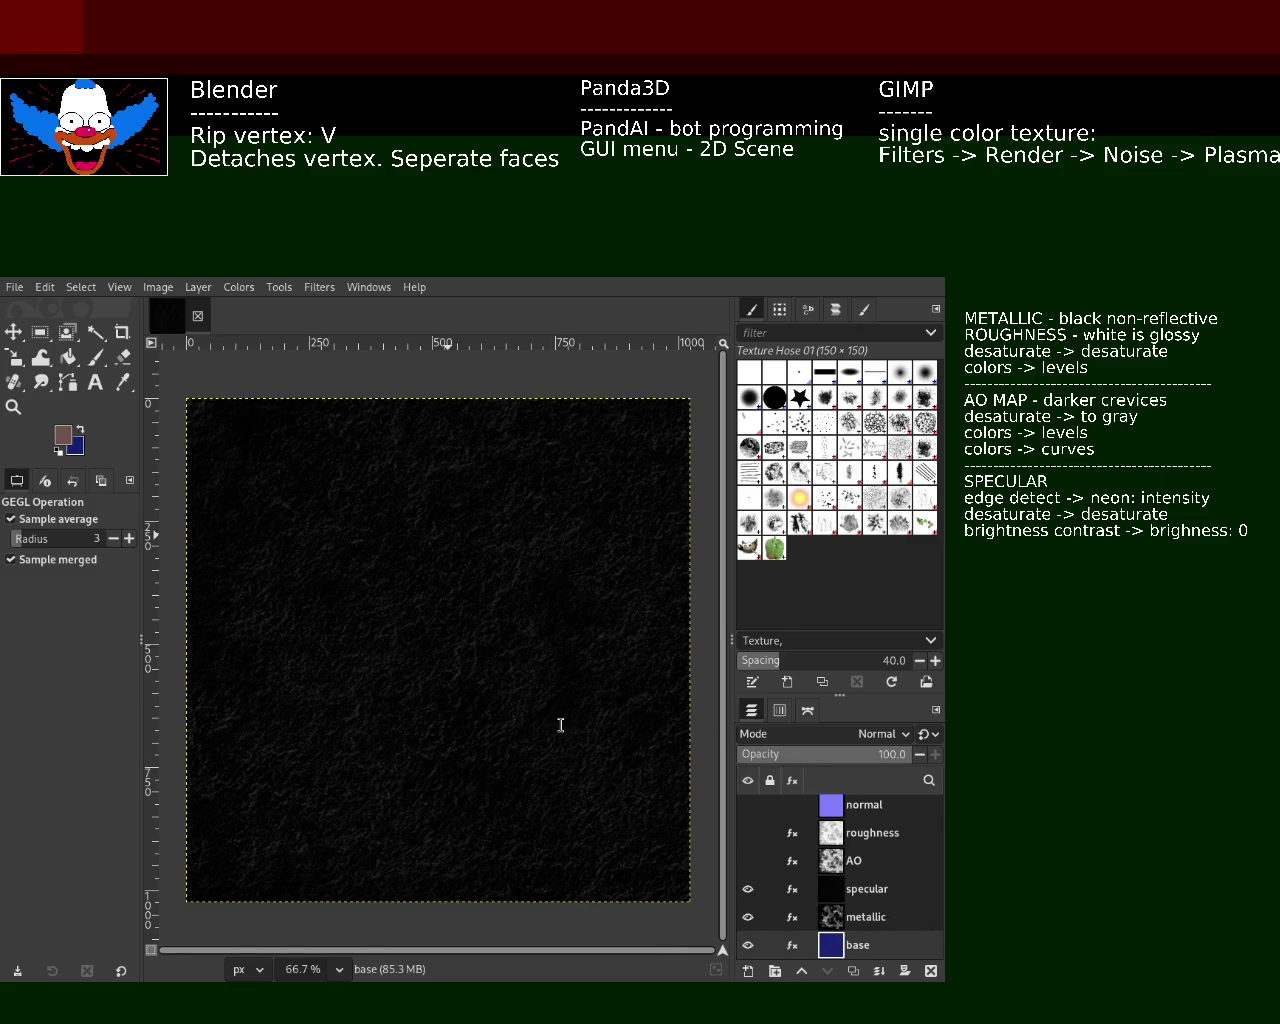
type("---------------------------------------- ")
type("generic -> nr")
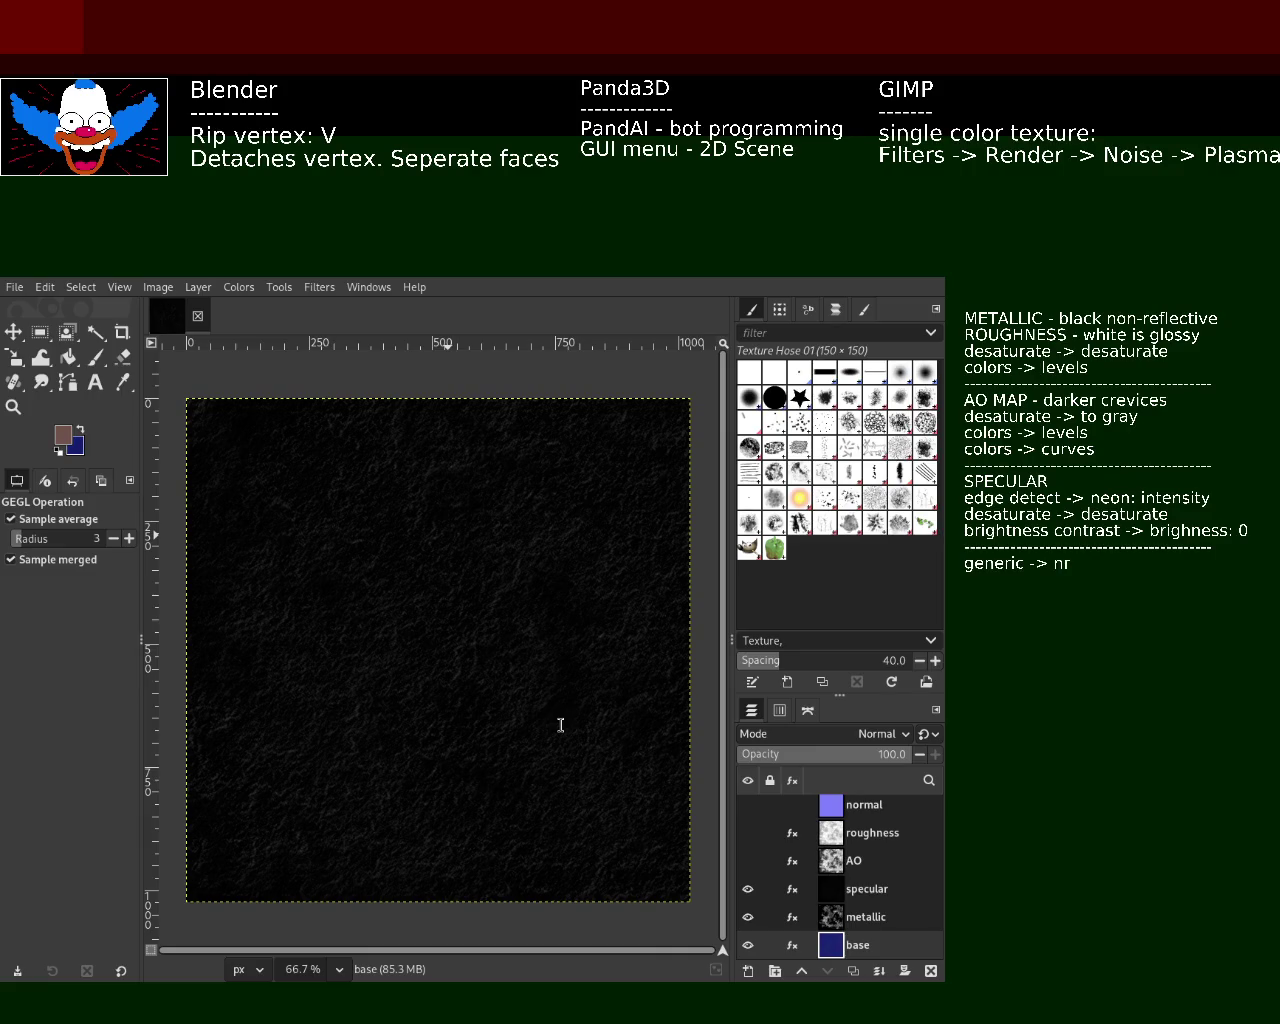
key("BackSpace")
type("ormal : scale 5")
- Add a NORMAL heading and 'generic -> normal map' to the notes, then show the AO layer
type("0")
key("Return")
type("NORMAL")
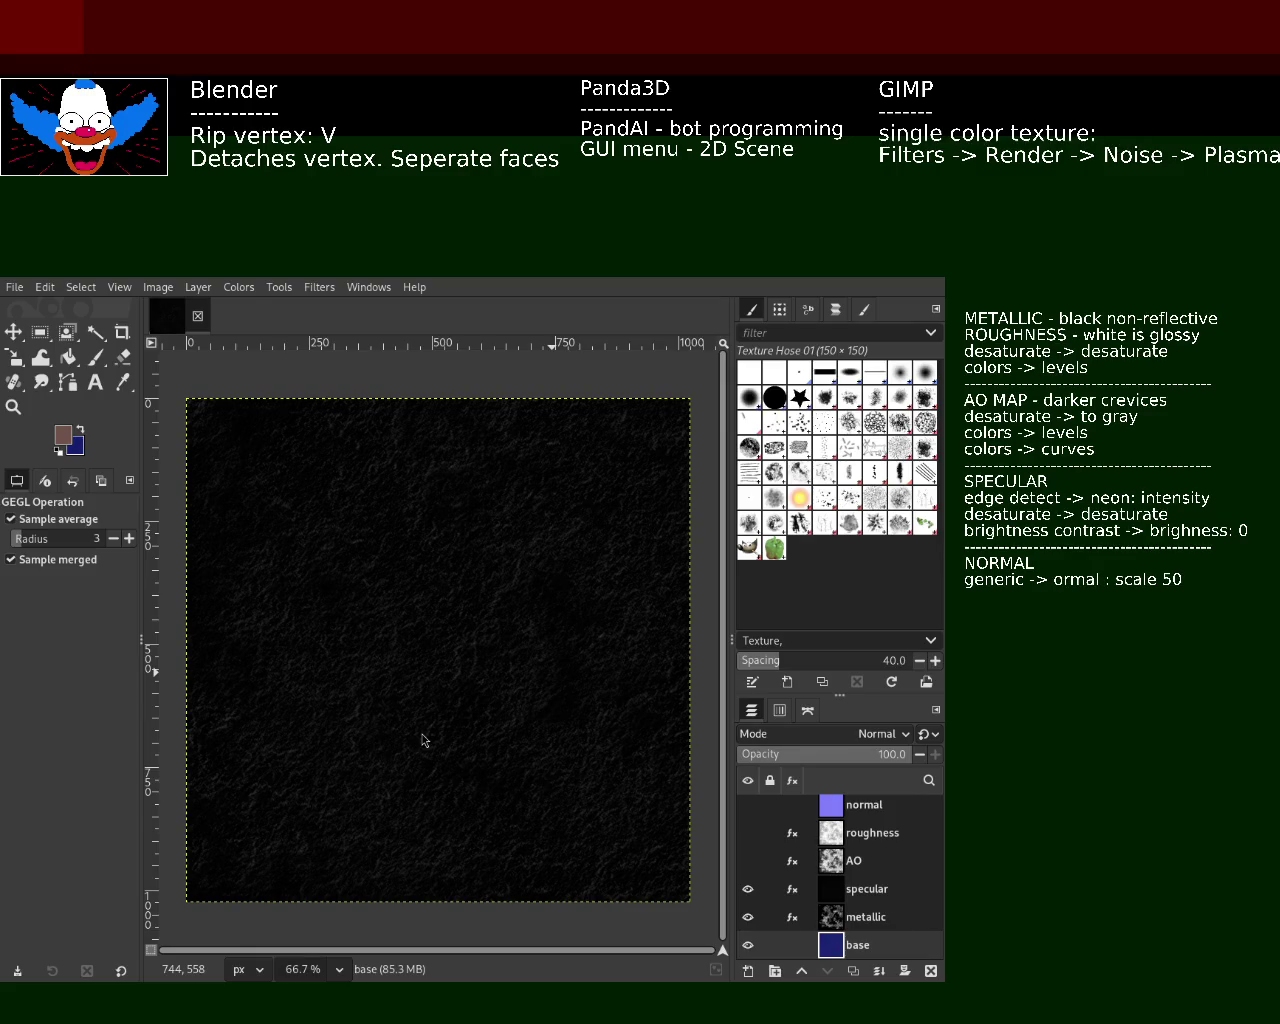
type("N")
key("BackSpace")
type("normal")
type(" map")
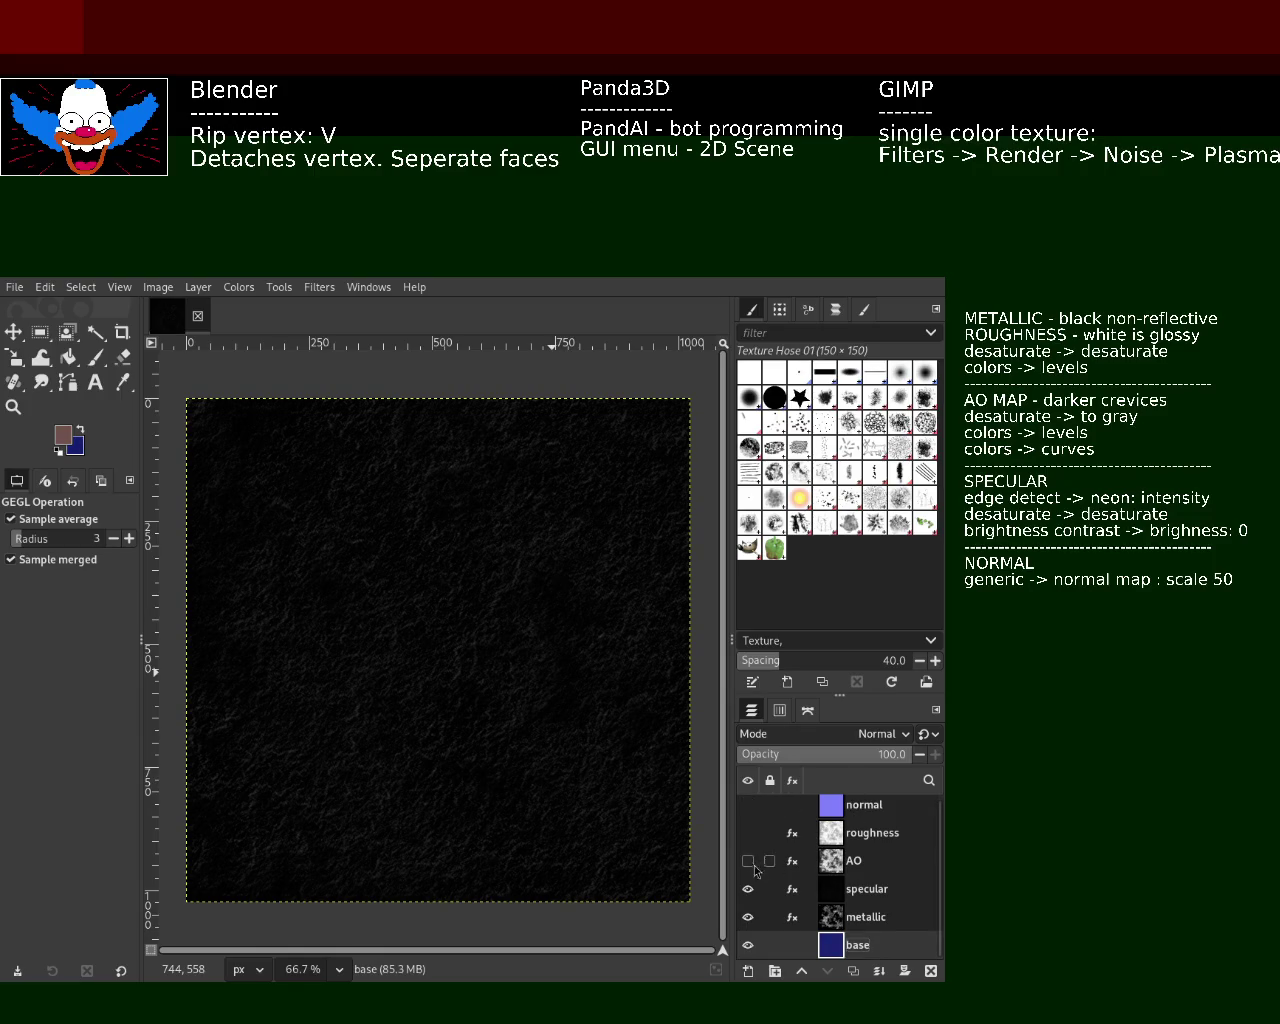
mouse_move(880, 917)
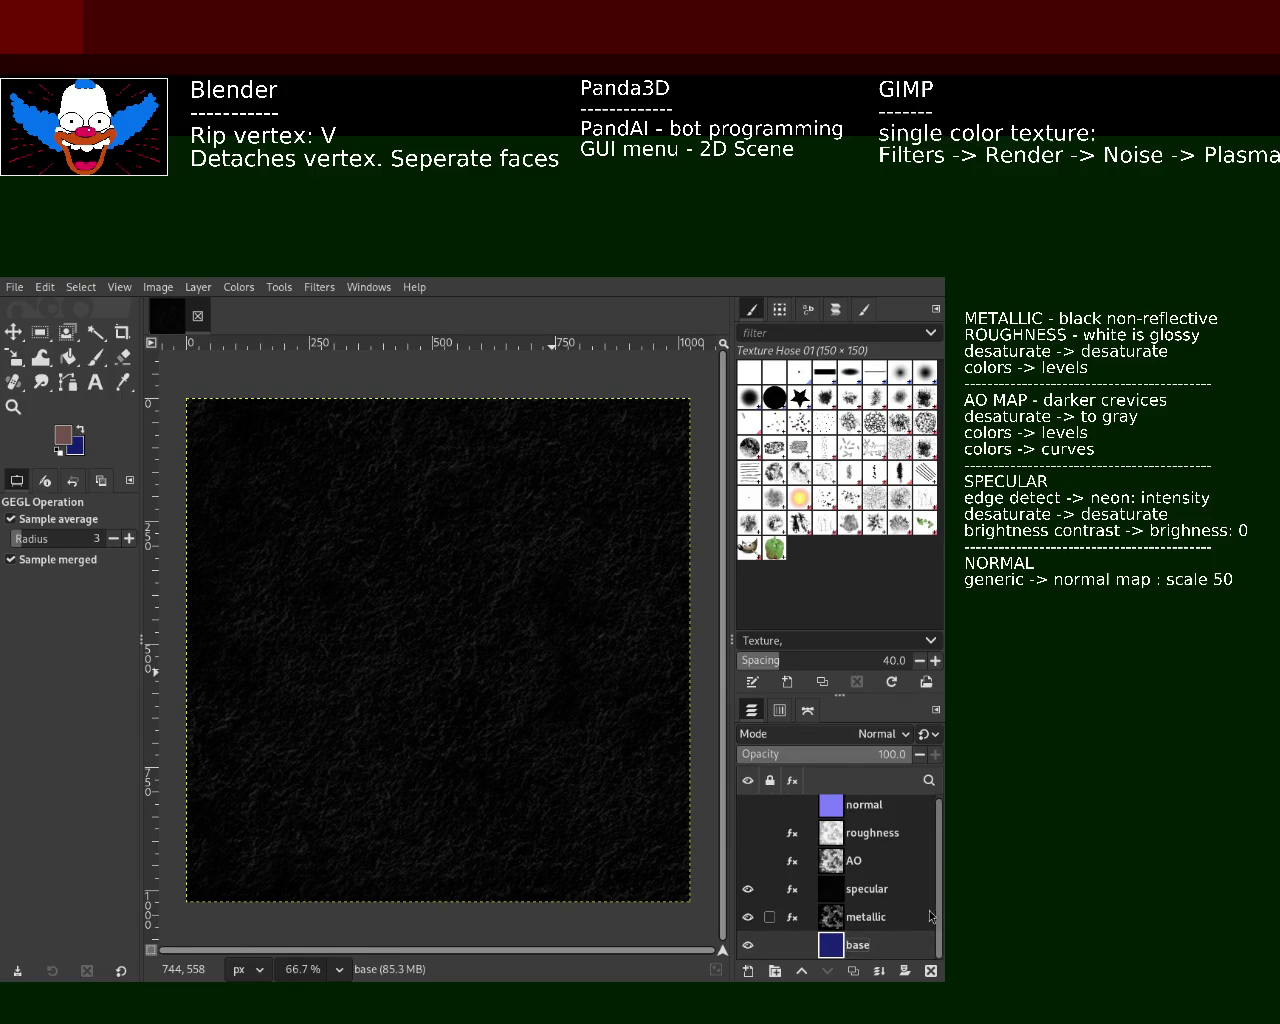
left_click(748, 861)
- Briefly show roughness and normal, then hide the metallic, specular, AO, roughness and normal layers
left_click(748, 833)
left_click(748, 805)
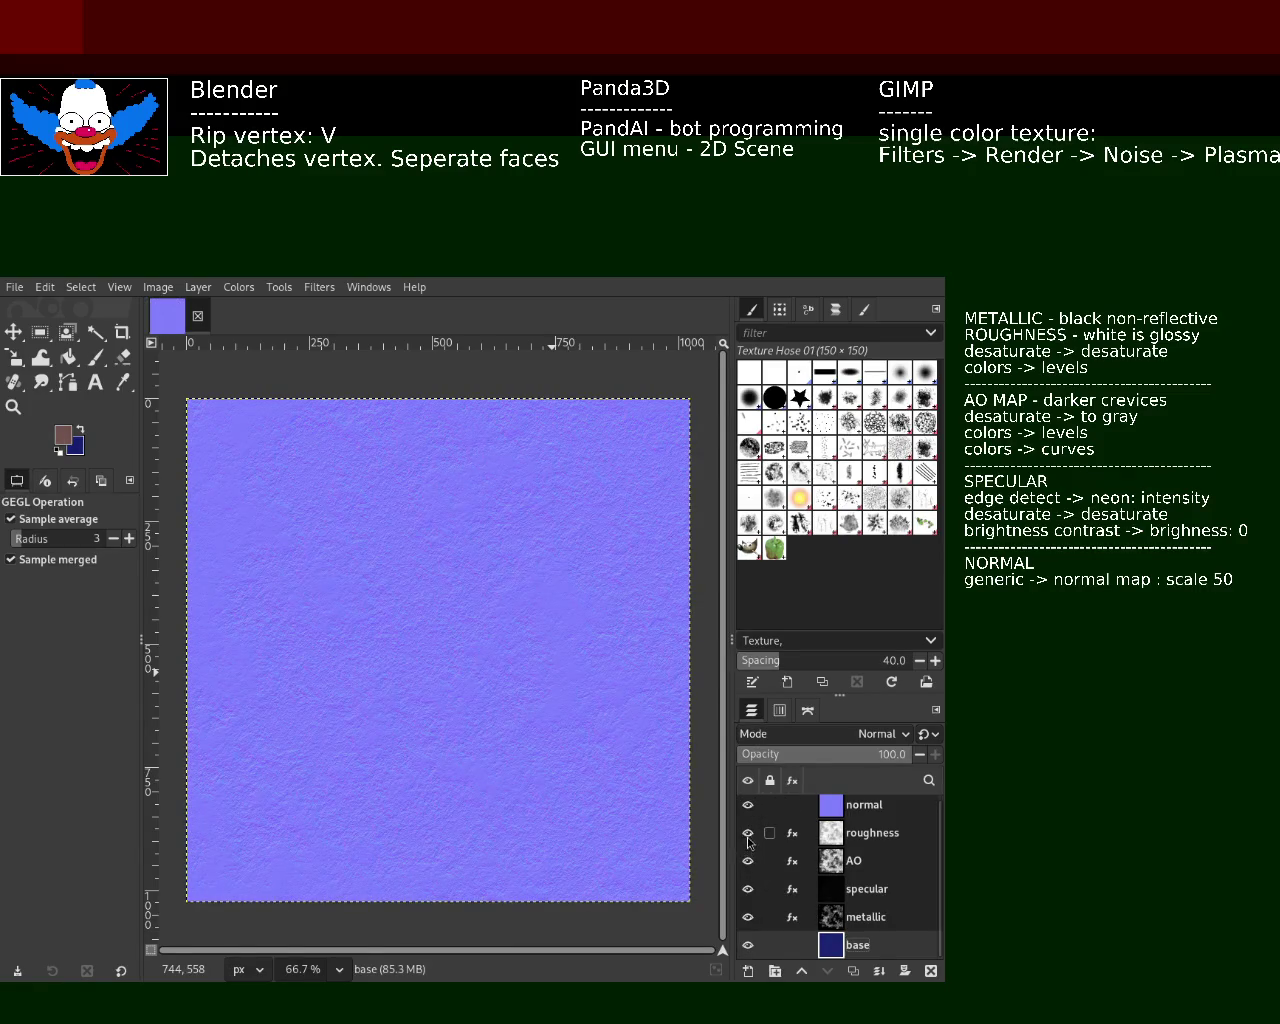
left_click(748, 917)
left_click(748, 889)
left_click(748, 861)
left_click(748, 833)
left_click(748, 805)
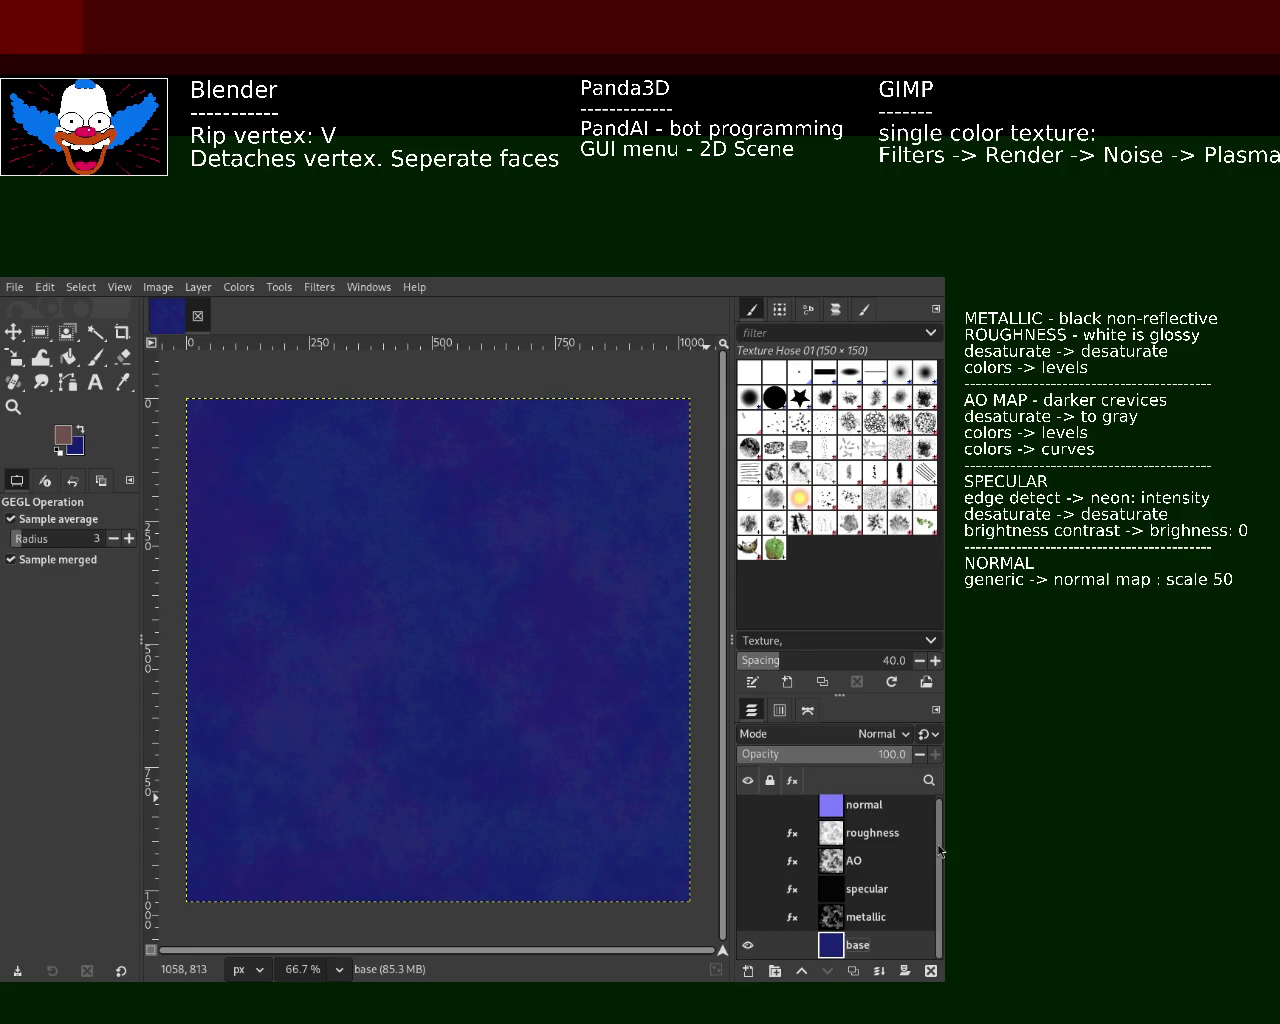
- Toggle the normal map and roughness map on and off to compare them
scroll(750, 830, "up", 1)
left_click(745, 815)
left_click(746, 815)
left_click(747, 815)
left_click(748, 812)
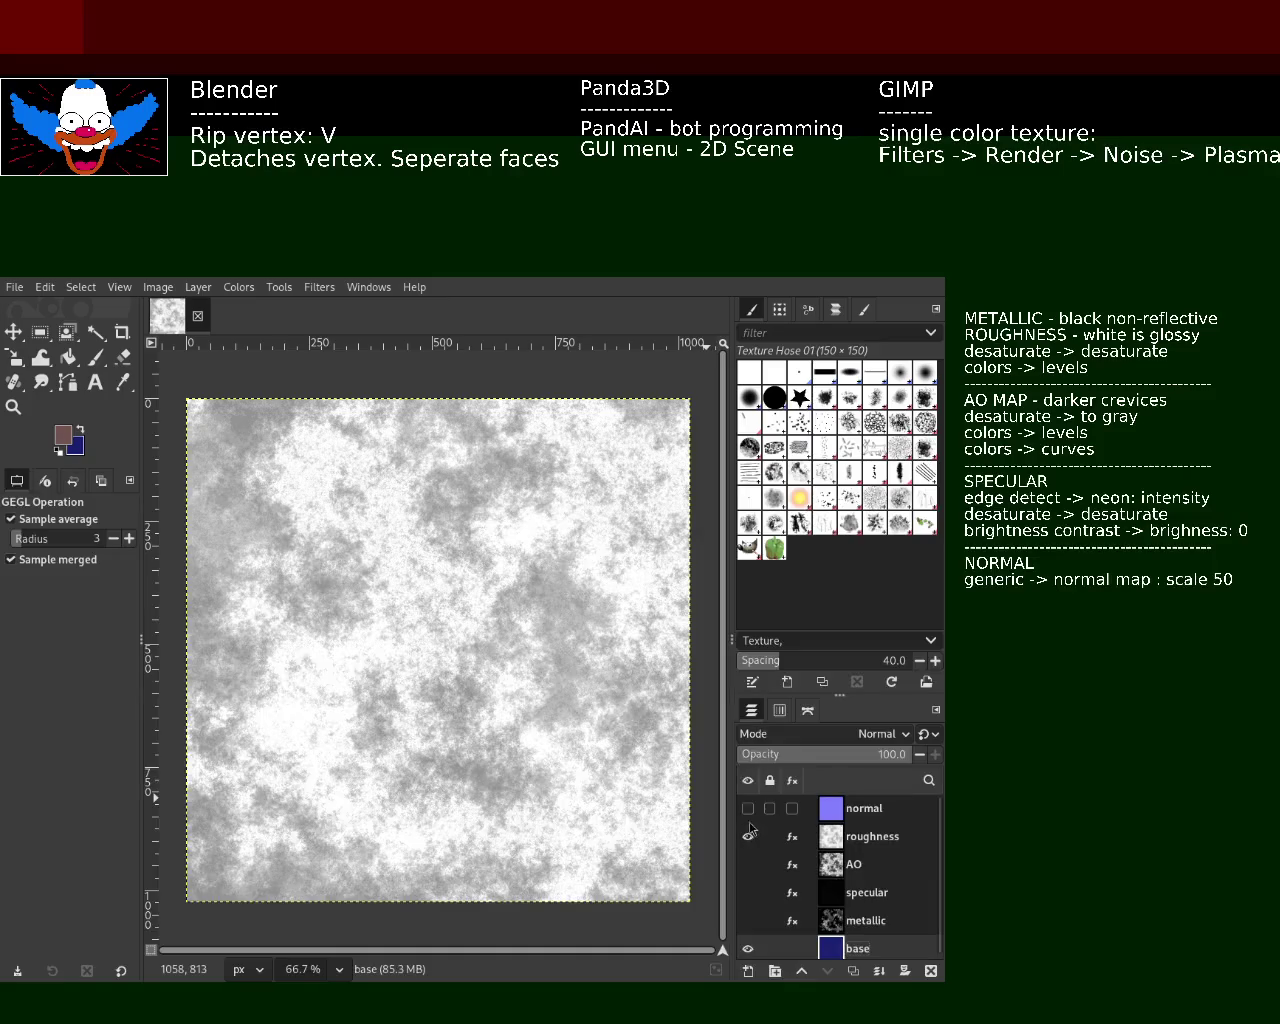
left_click(750, 813)
left_click(748, 837)
left_click(748, 808)
- Show and then hide the AO, specular and metallic maps one after another
left_click(748, 864)
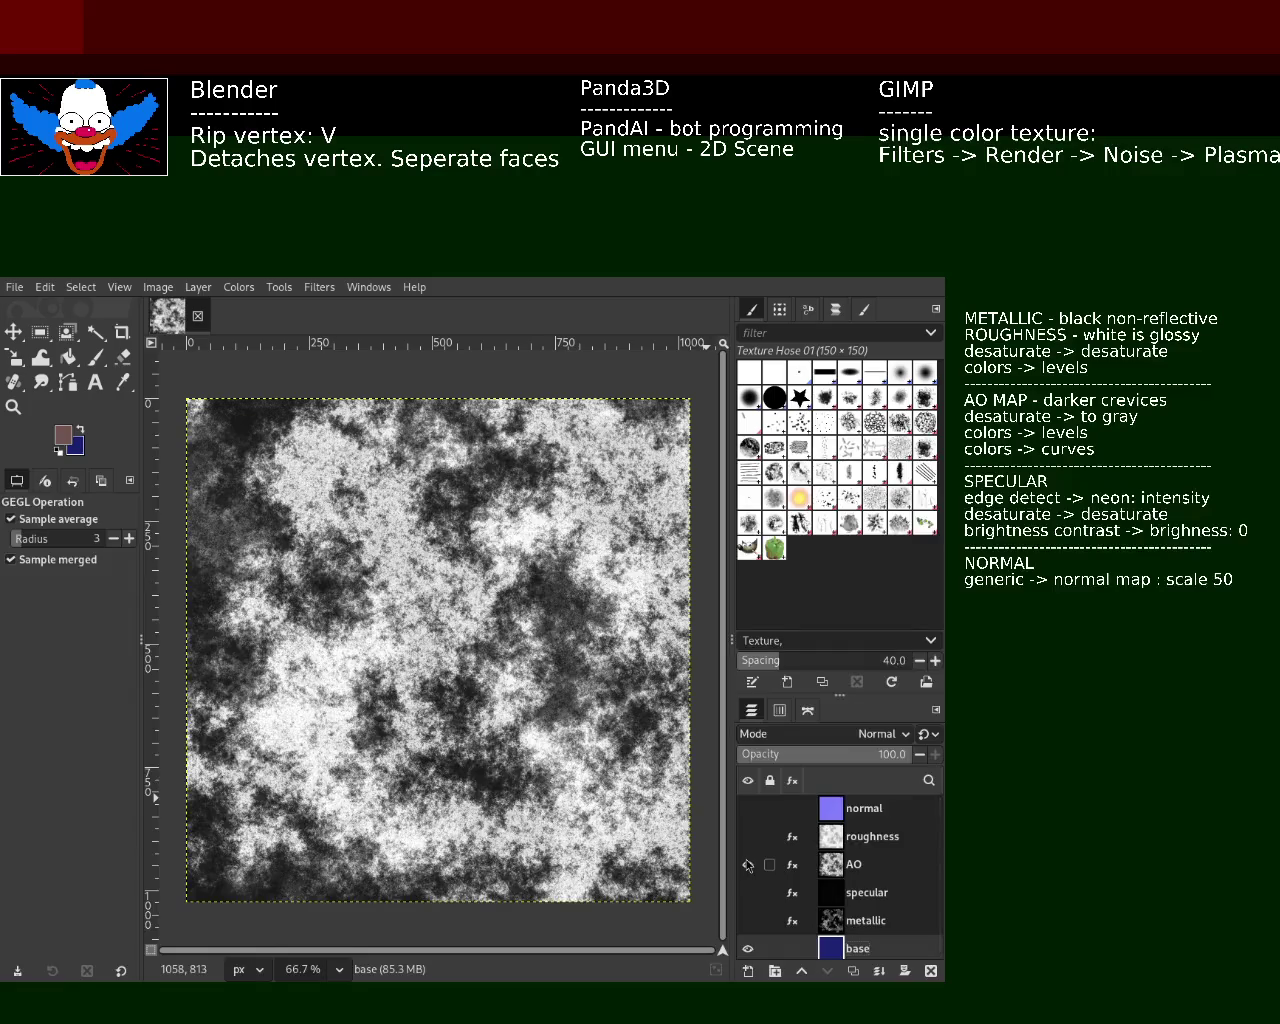
left_click(748, 864)
left_click(748, 892)
left_click(748, 892)
left_click(748, 920)
left_click(748, 920)
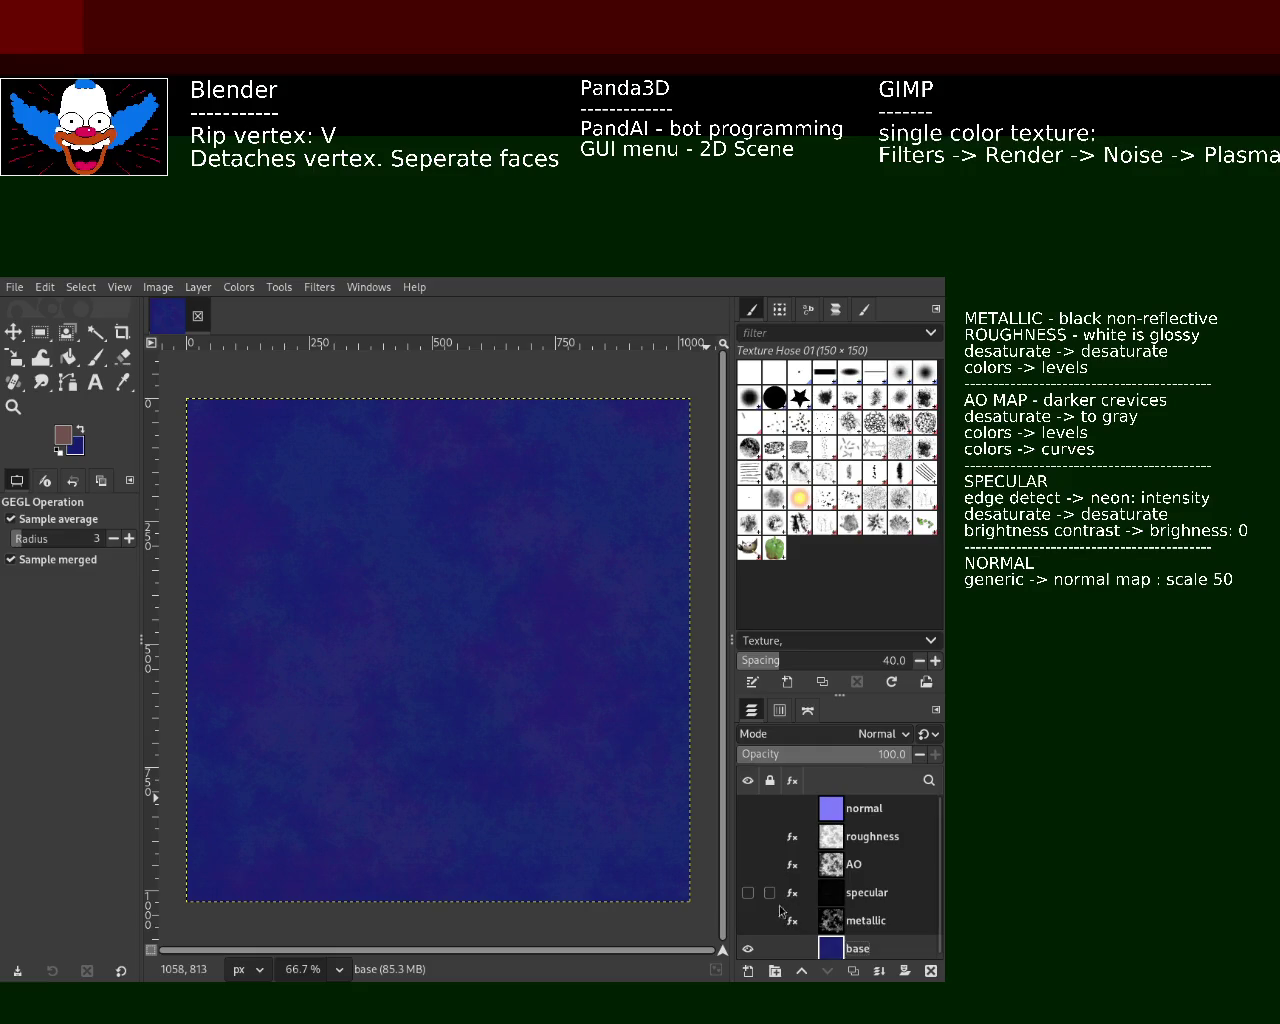
- Toggle the base layer and metallic map to compare the metallic map against the base
left_click(748, 946)
left_click(748, 946)
left_click(748, 920)
left_click(748, 948)
left_click(748, 920)
left_click(748, 920)
left_click(748, 920)
- Flip through the specular, AO and roughness maps, leaving the normal map visible on its own
left_click(748, 892)
left_click(748, 892)
left_click(748, 864)
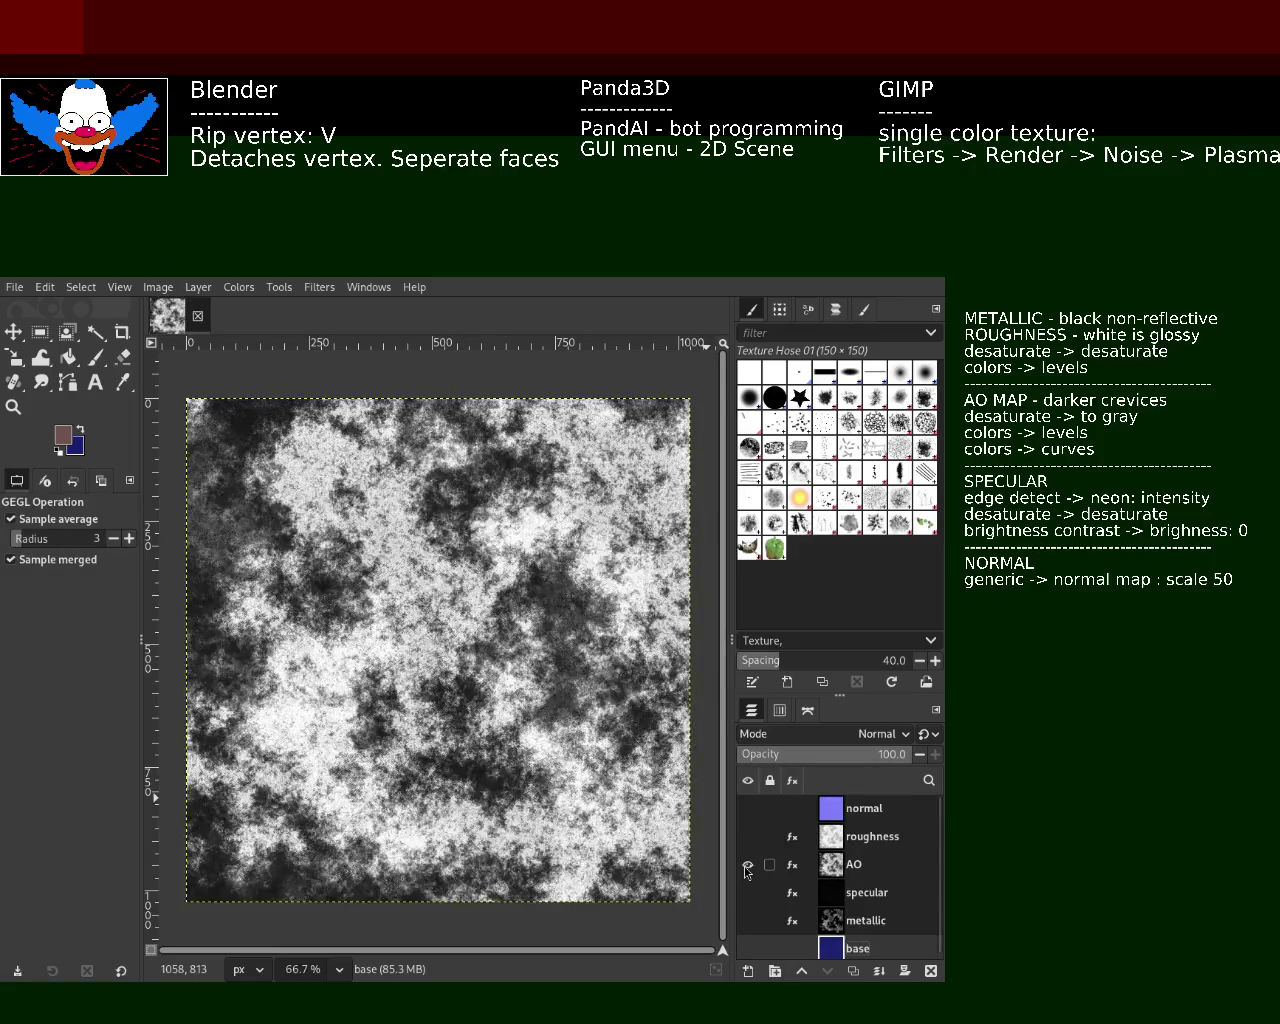
left_click(748, 864)
left_click(748, 836)
left_click(748, 836)
left_click(748, 808)
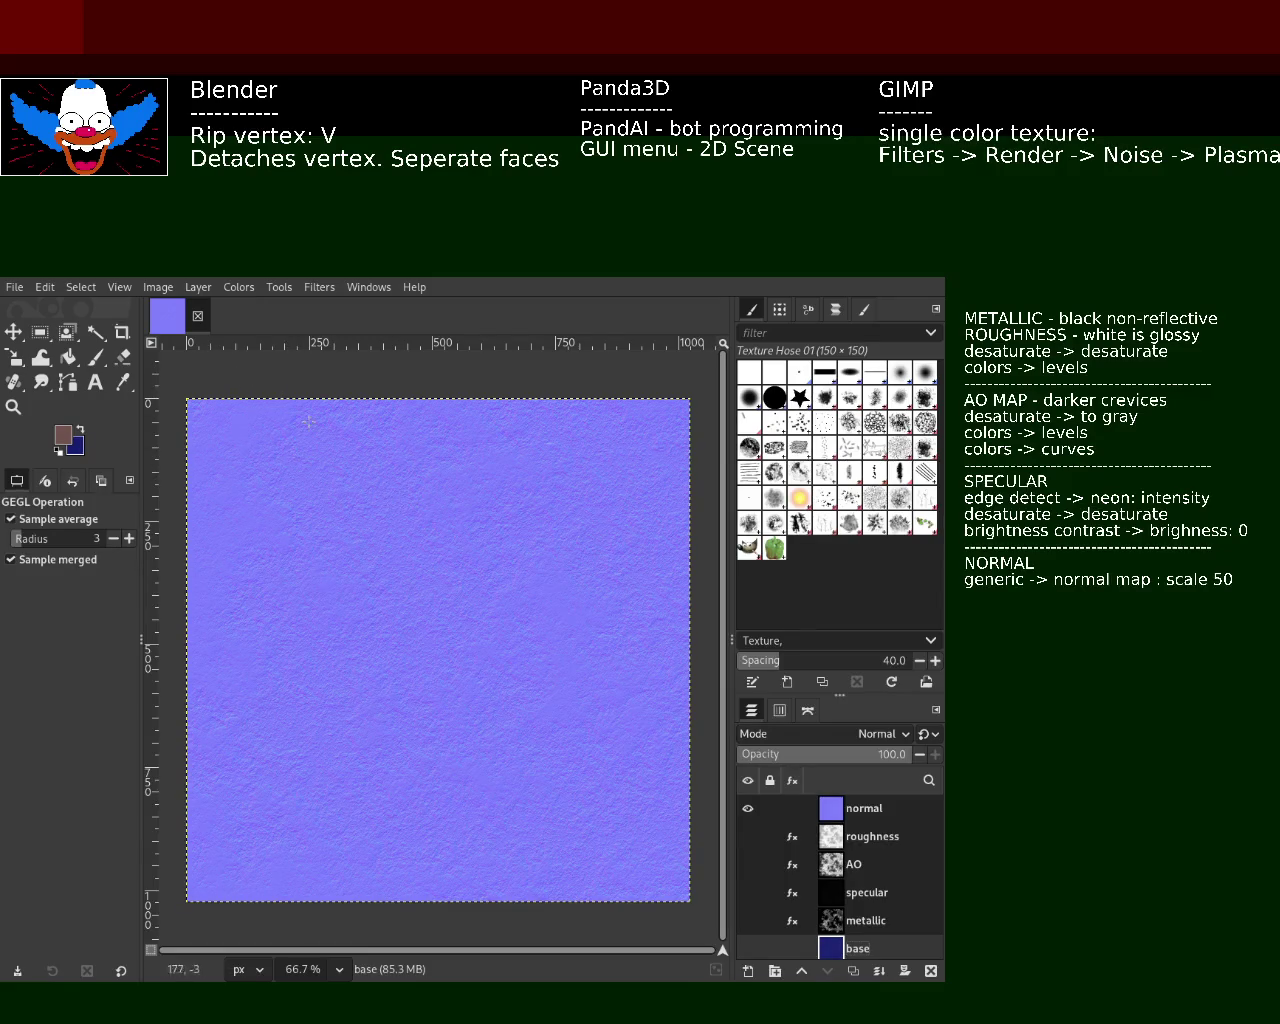
- Hide the normal map and show then hide the roughness, AO, specular and metallic maps in turn
left_click(748, 808)
left_click(748, 836)
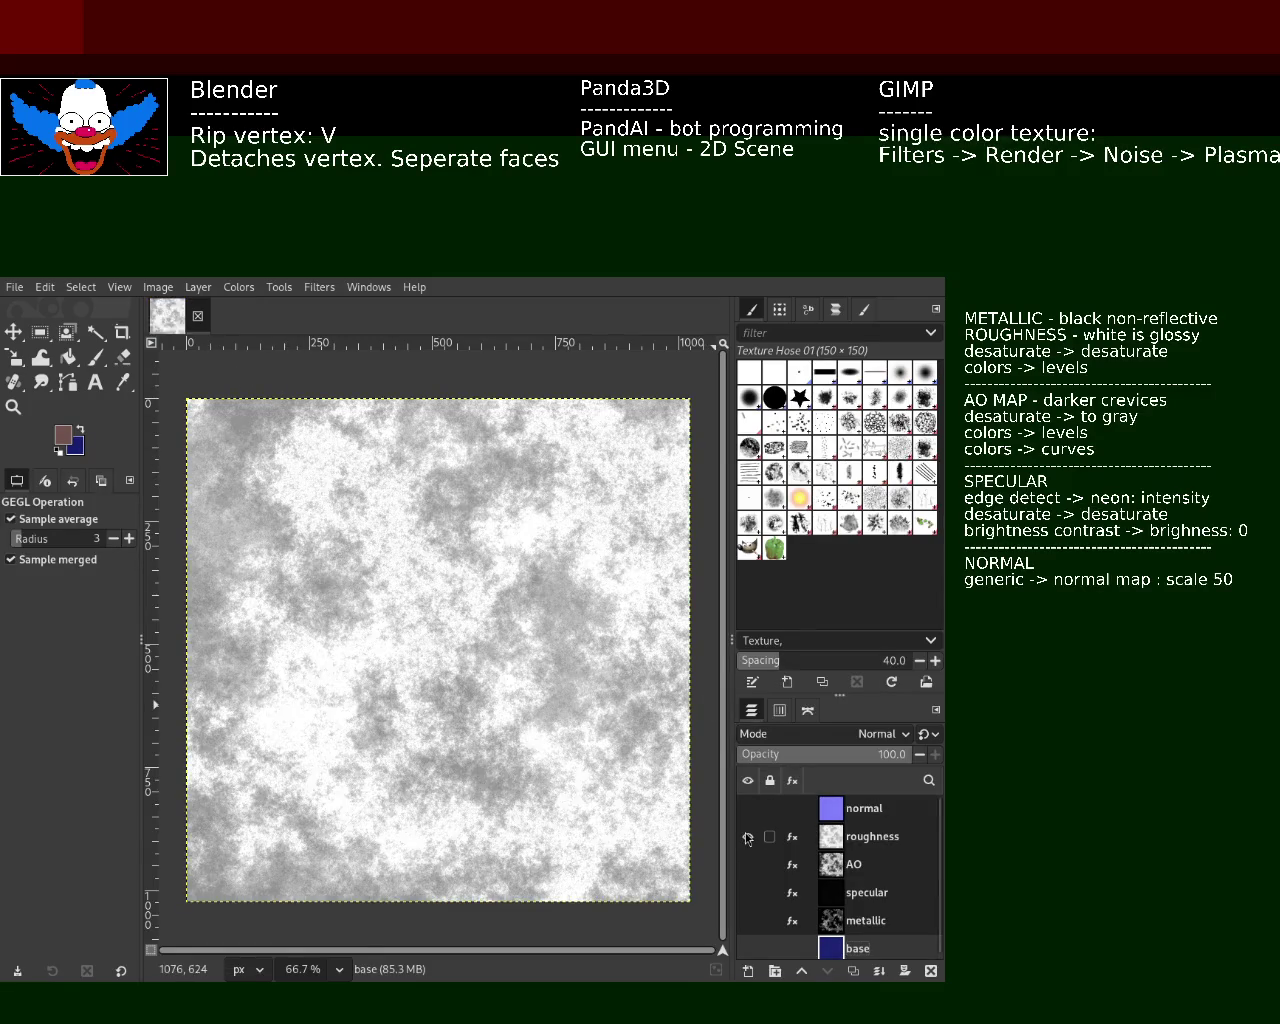
left_click(748, 836)
left_click(748, 864)
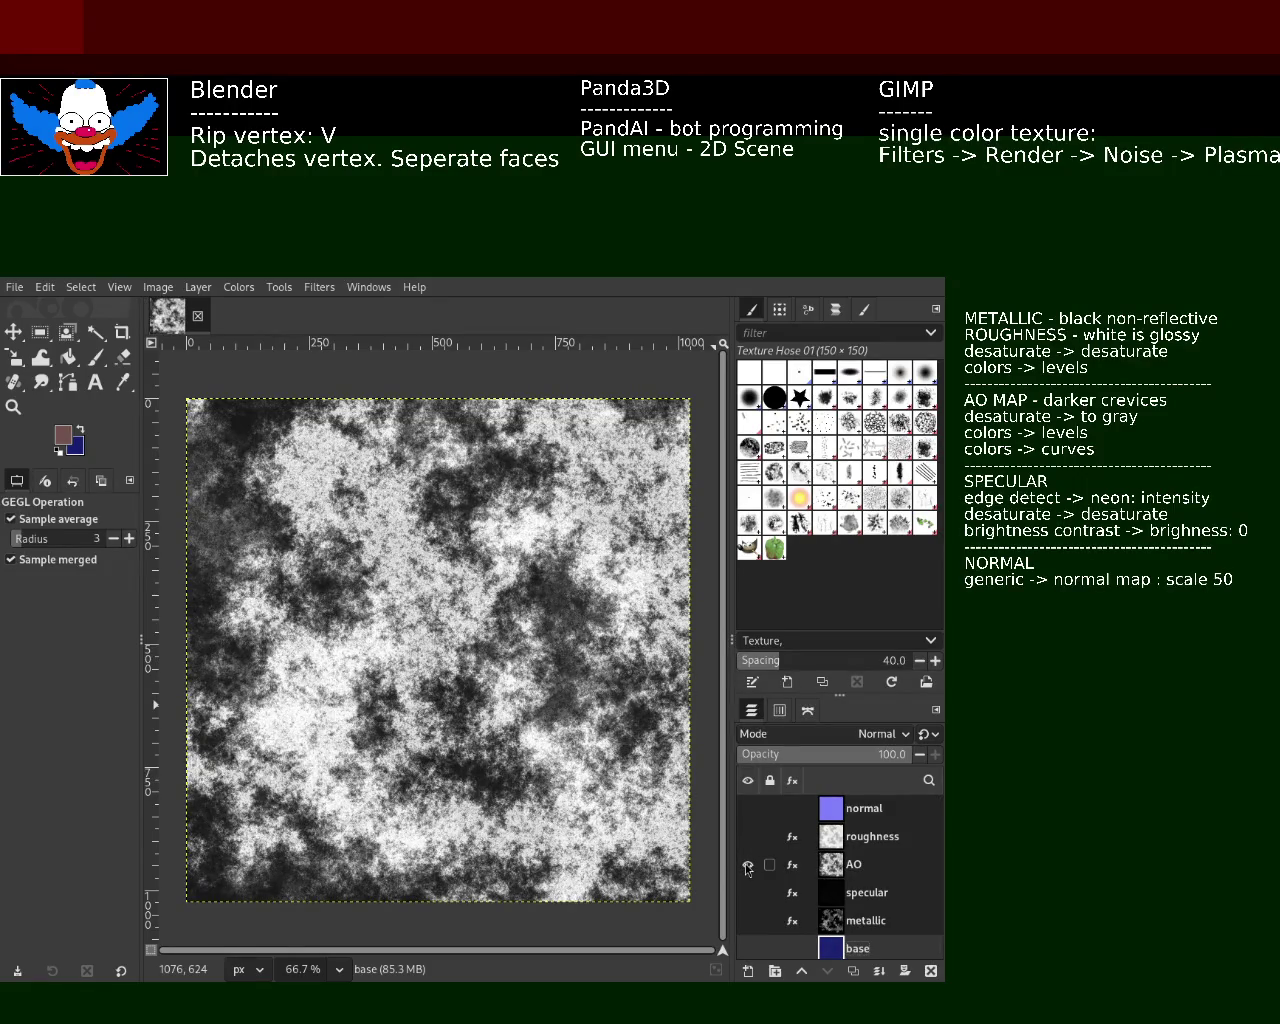
left_click(748, 864)
left_click(748, 892)
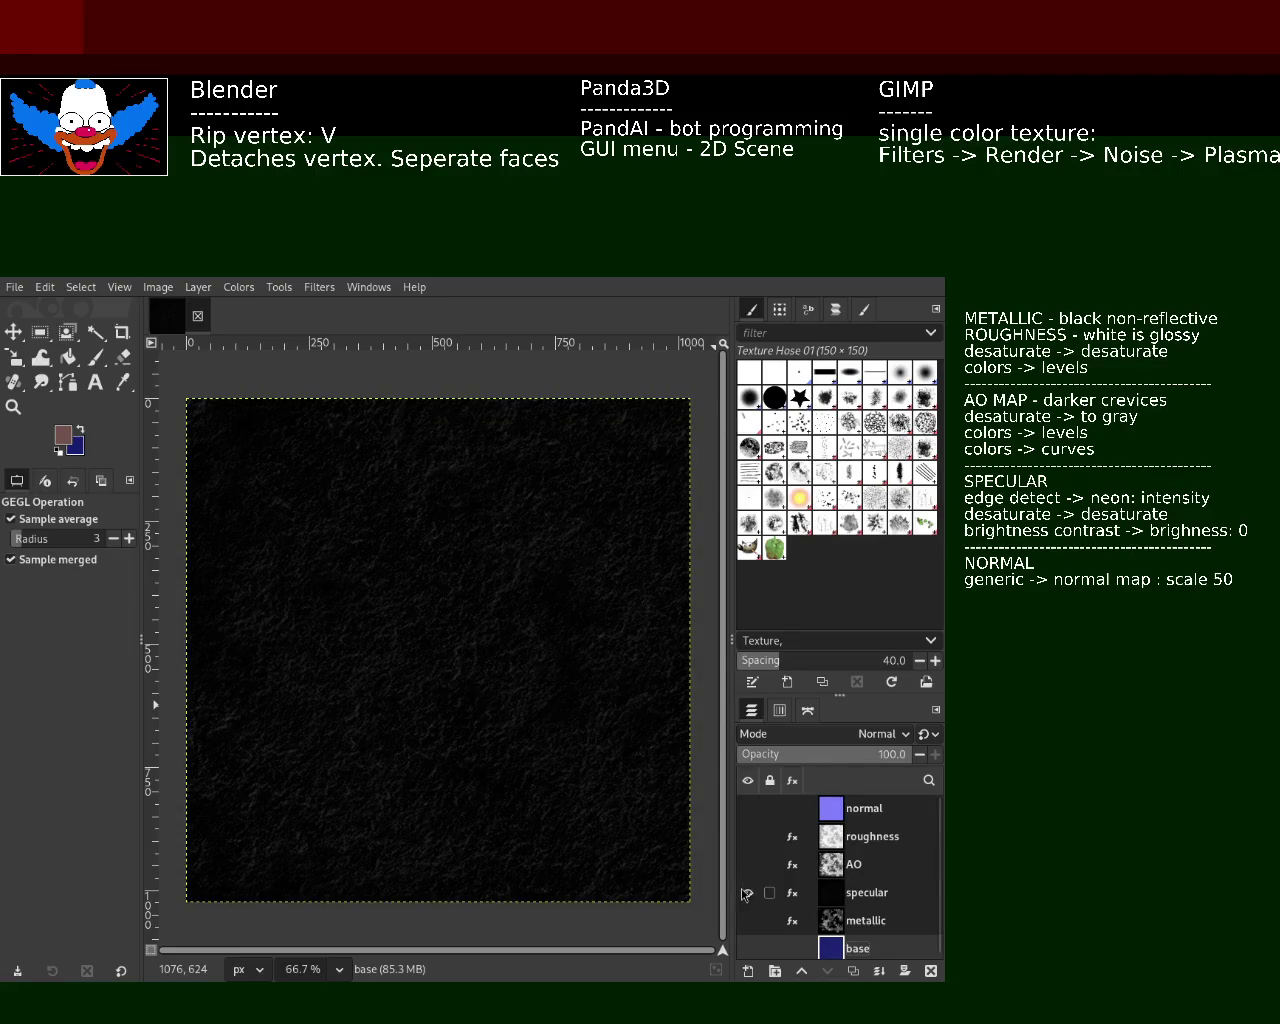
left_click(748, 892)
left_click(748, 920)
left_click(748, 920)
- Step back through the specular, AO, roughness and normal maps, then leave only metallic visible
left_click(748, 892)
left_click(748, 892)
left_click(748, 864)
left_click(748, 864)
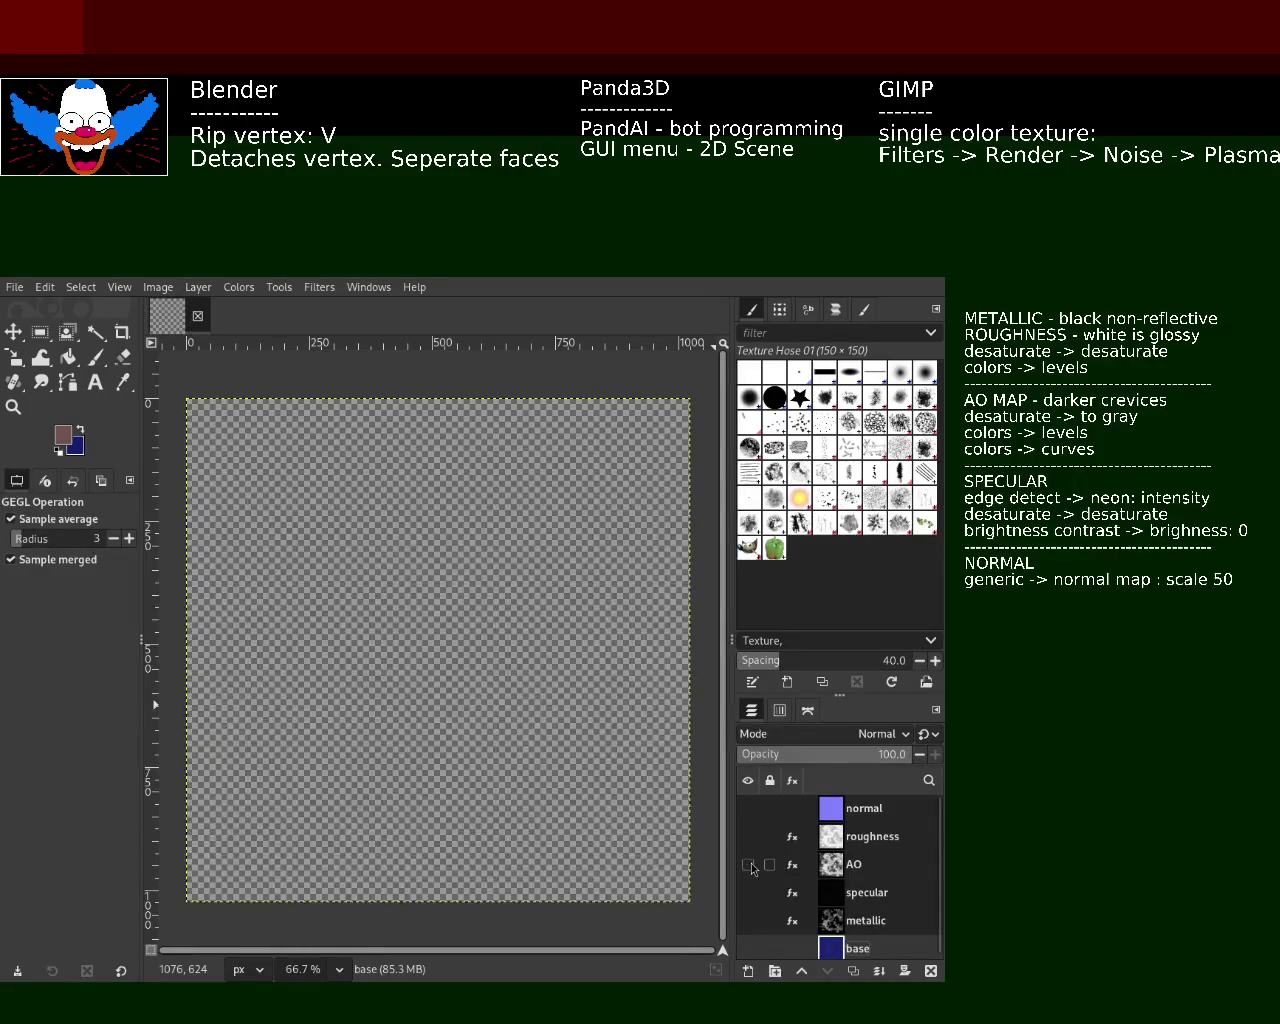
left_click(748, 836)
left_click(748, 836)
left_click(747, 808)
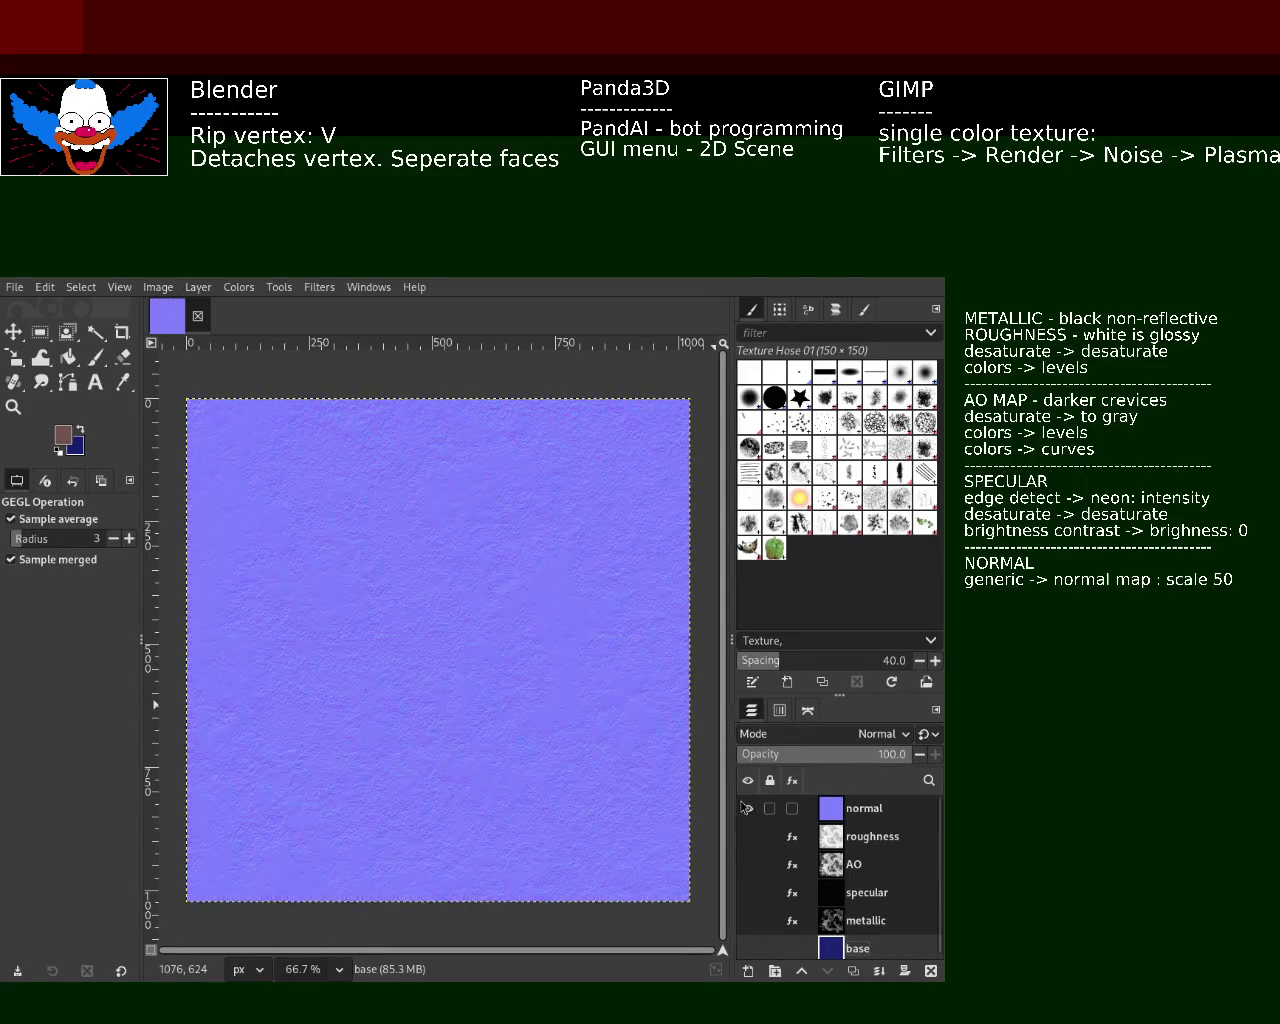
left_click(747, 808)
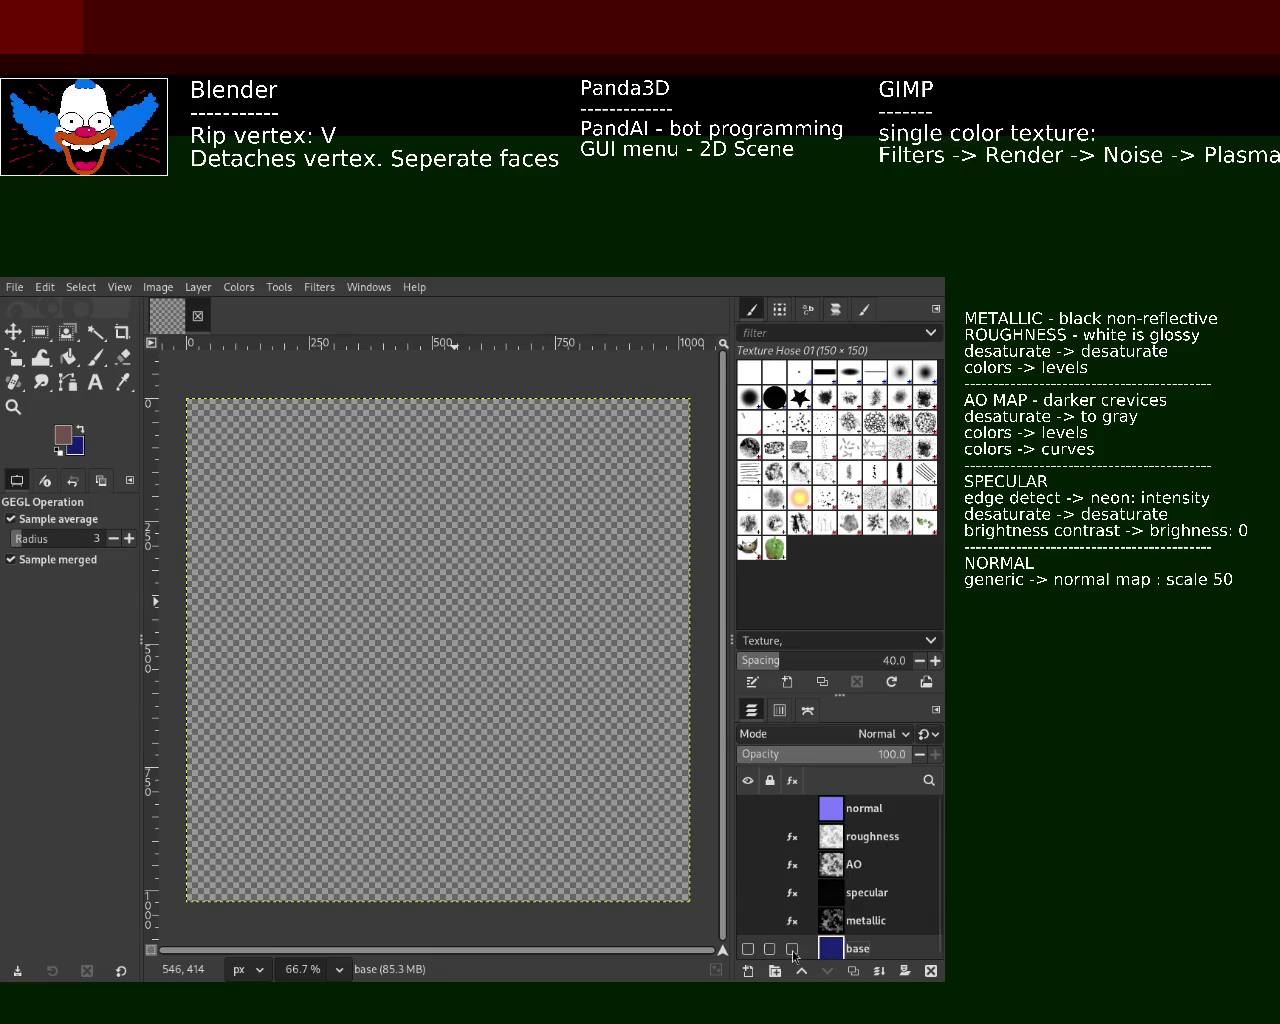
left_click(748, 920)
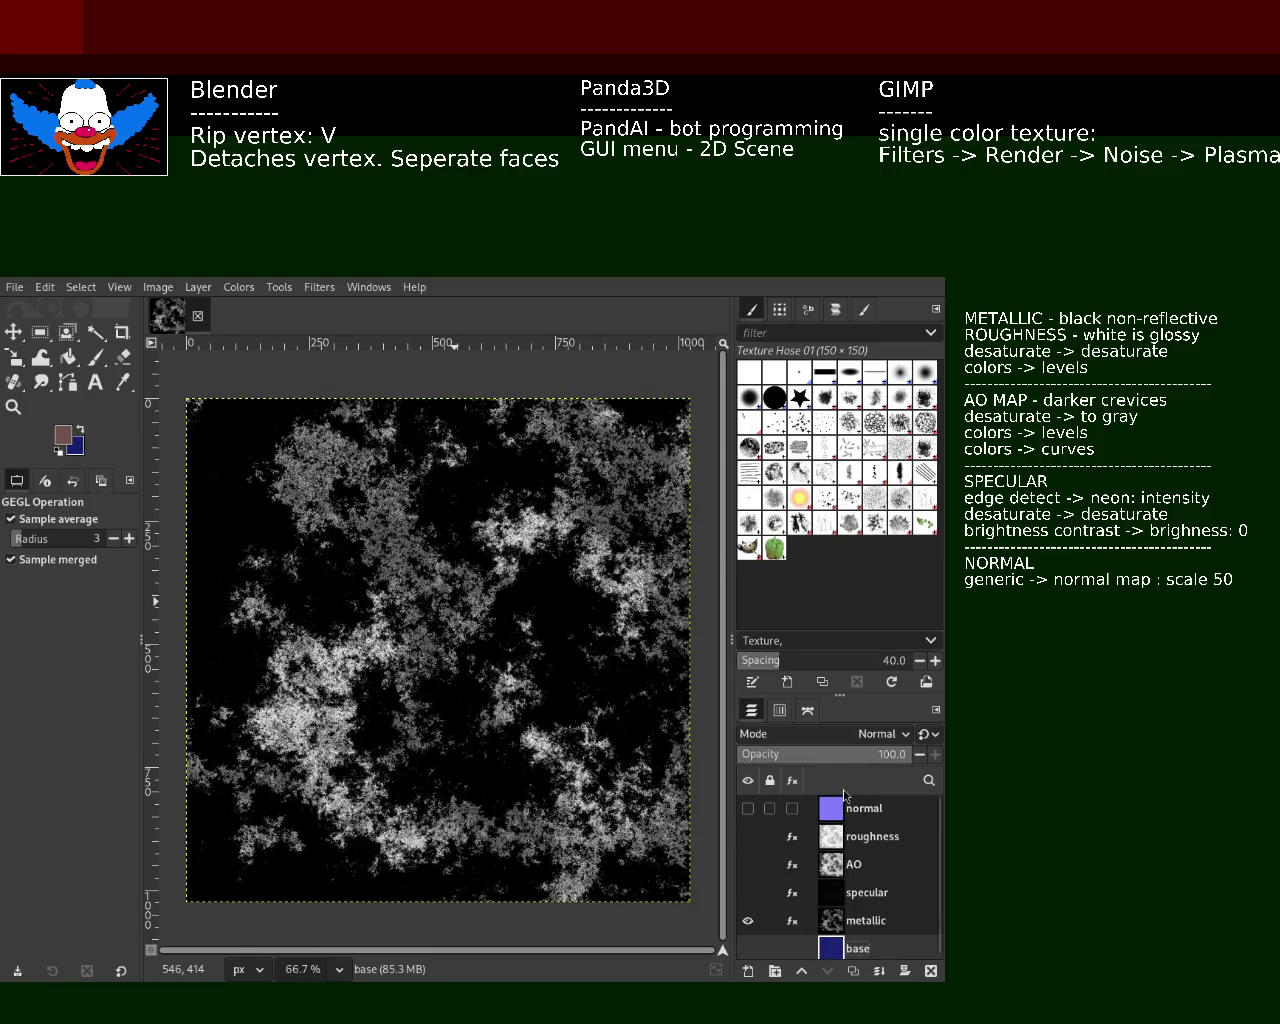
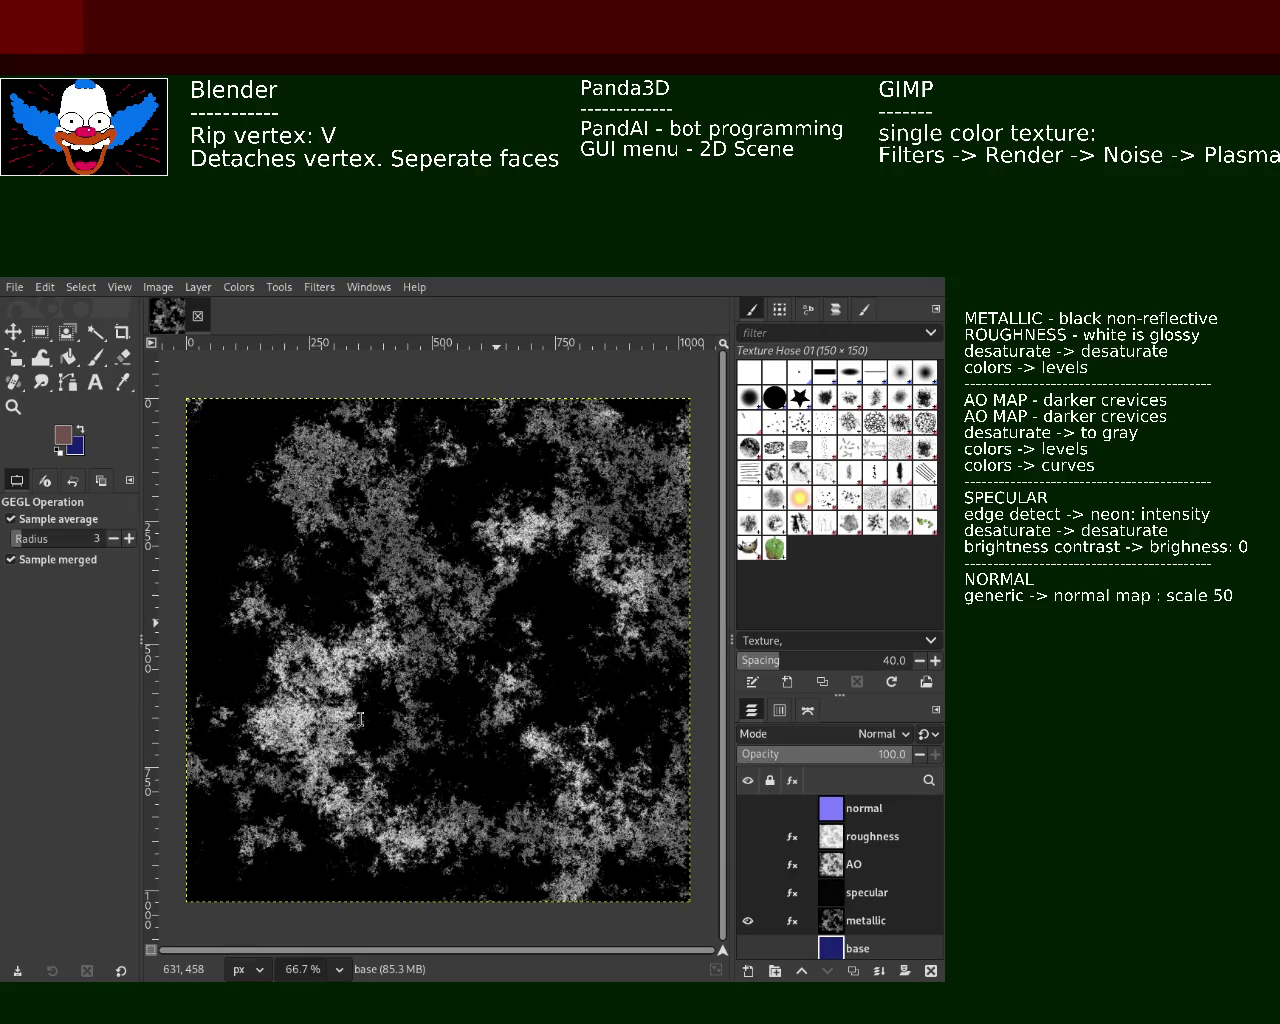
- Replace 'AO MAP' with 'HEIGHT MAP' in the first AO note line, removing leftover characters
key("BackSpace")
key("BackSpace")
key("BackSpace")
key("BackSpace")
key("BackSpace")
key("BackSpace")
type("HEIGHT MAP")
key("Delete")
key("Delete")
key("Delete")
key("Delete")
key("Delete")
key("Delete")
key("Delete")
key("Delete")
key("Delete")
key("Delete")
key("Delete")
key("Delete")
key("Delete")
key("Delete")
key("Delete")
key("Delete")
key("Delete")
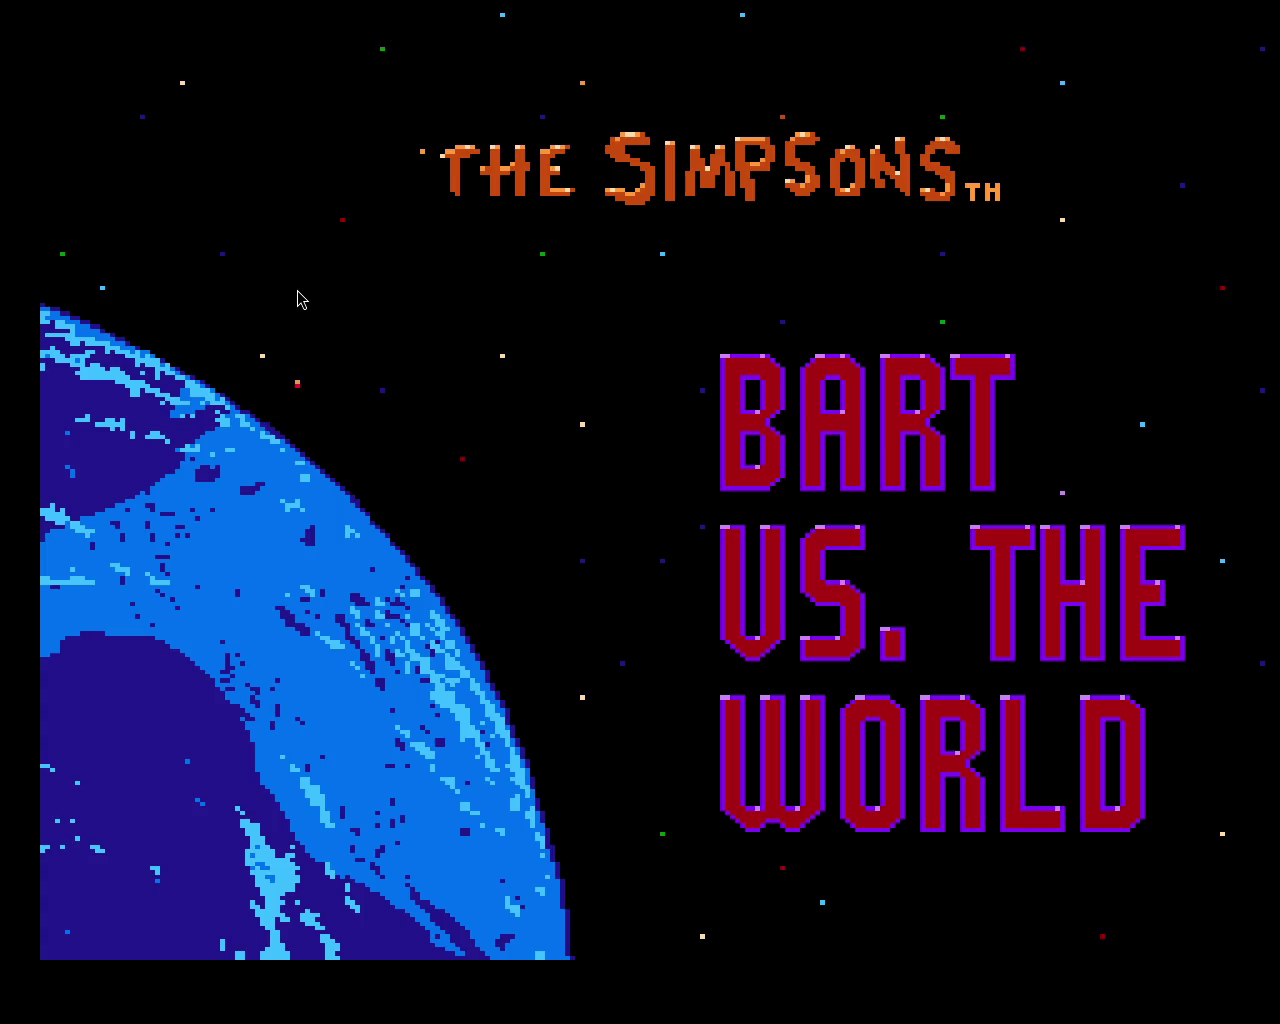
- Skip the intro and run Bart back and forth across the ship deck, jumping for the diamond
key("Return")
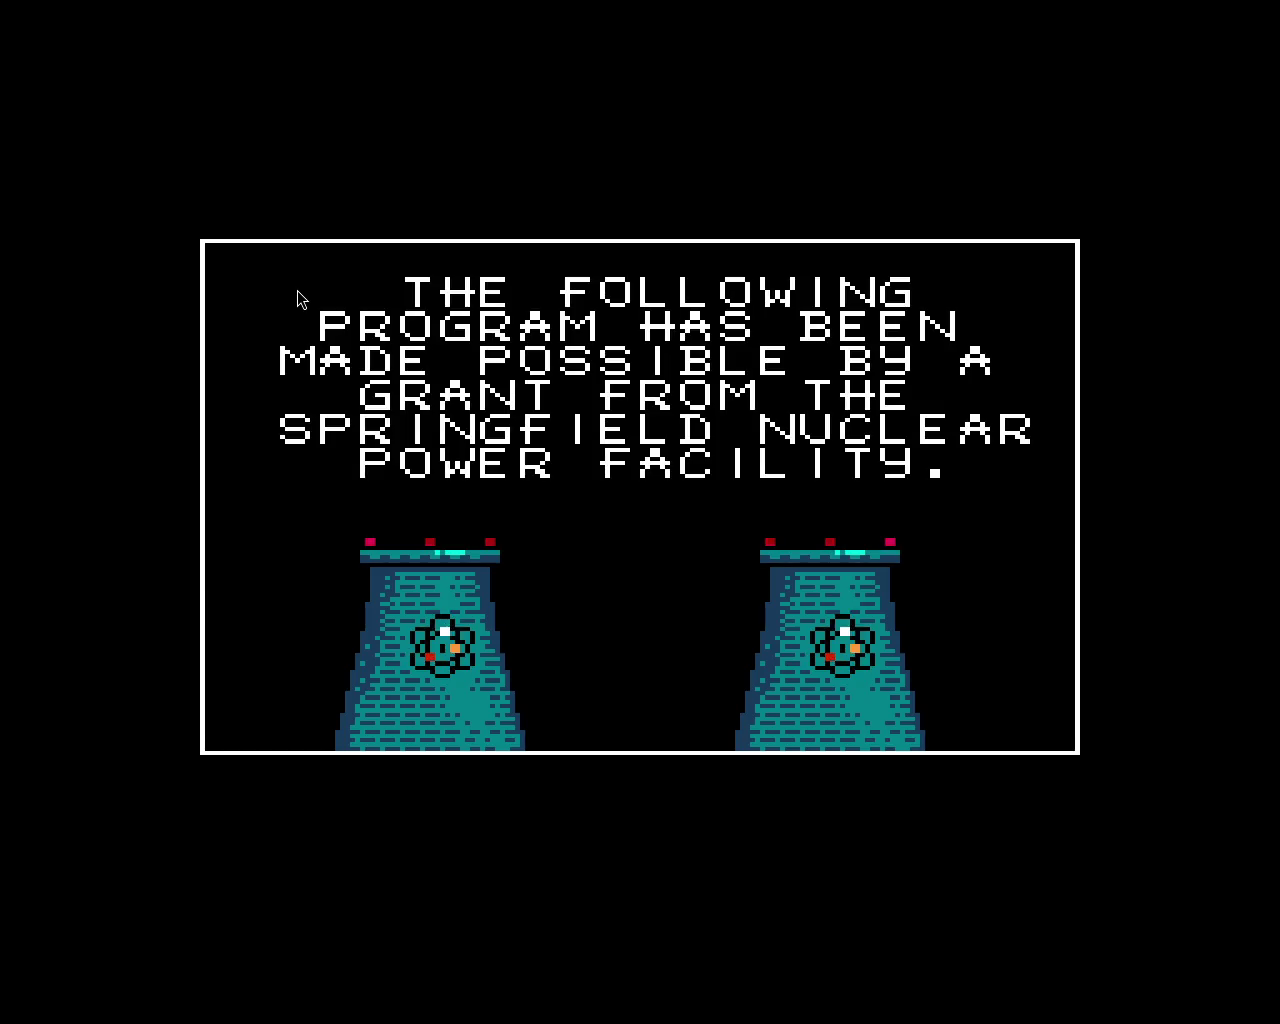
key("Right")
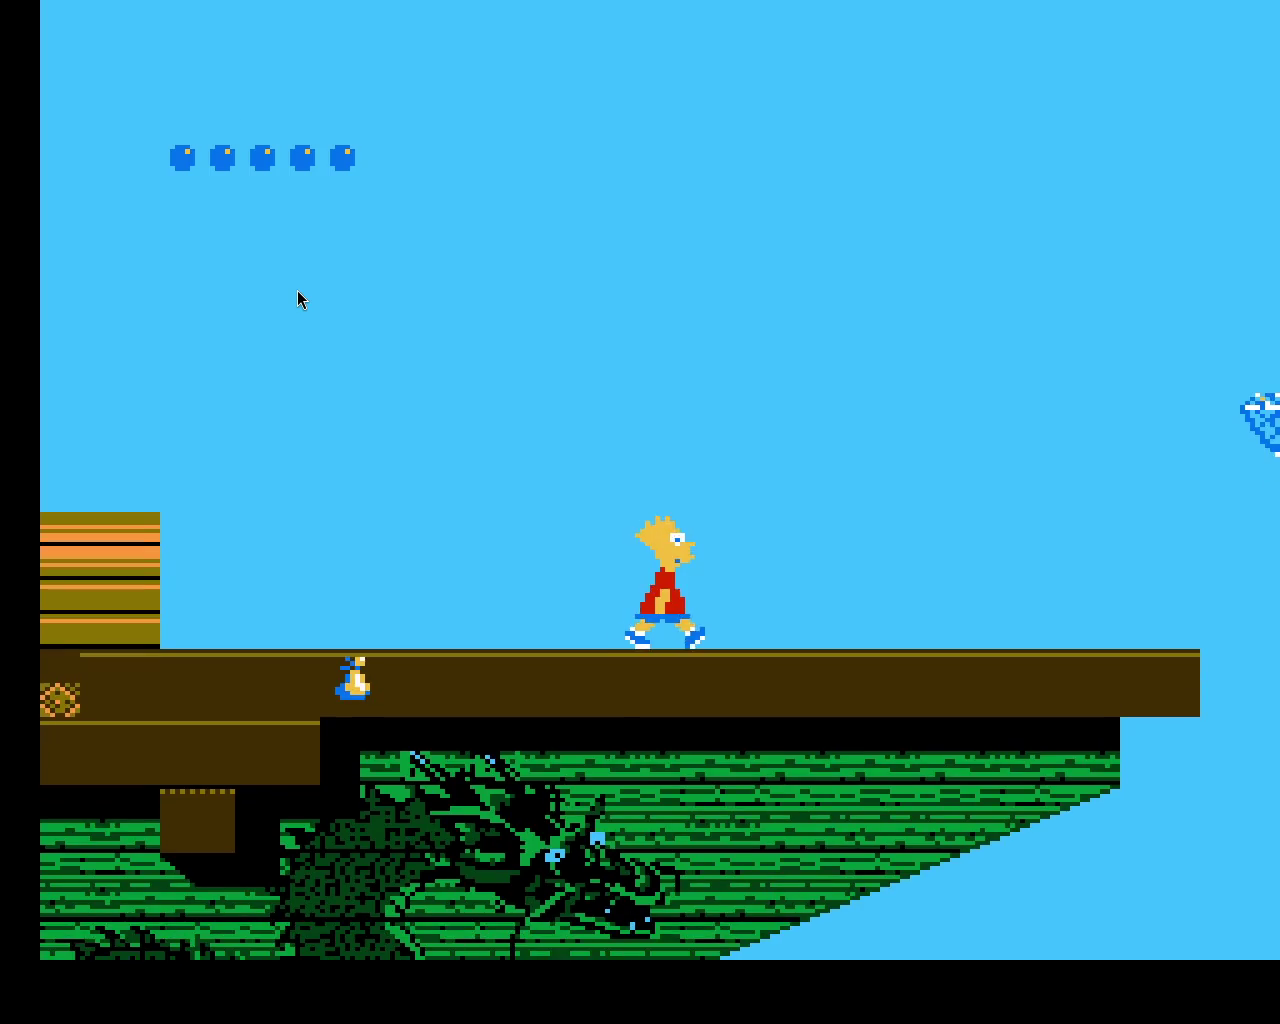
key("f")
key("f")
key("Right")
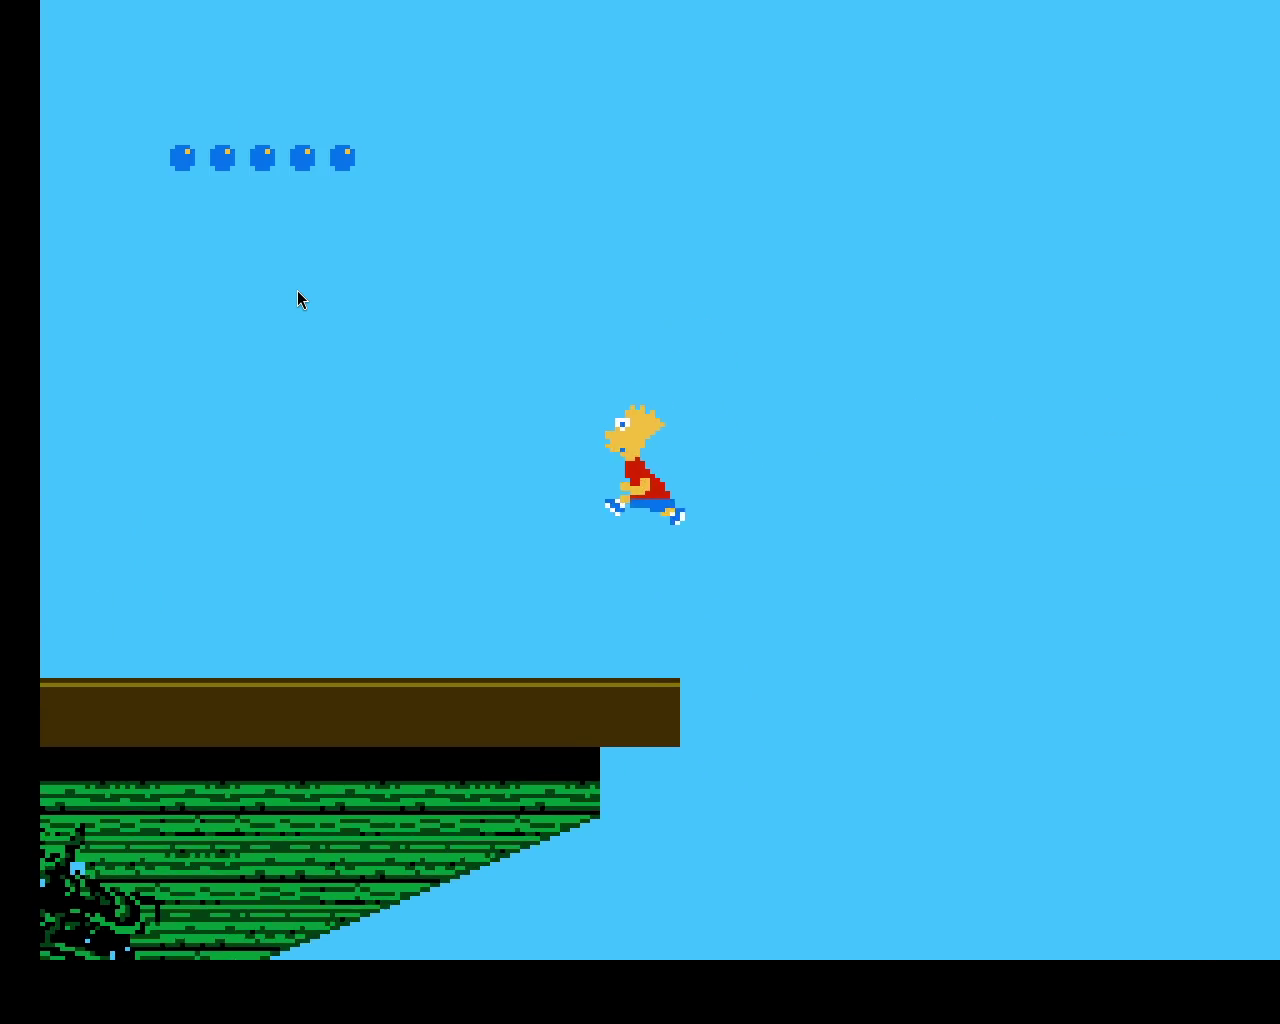
key("f")
key("Left")
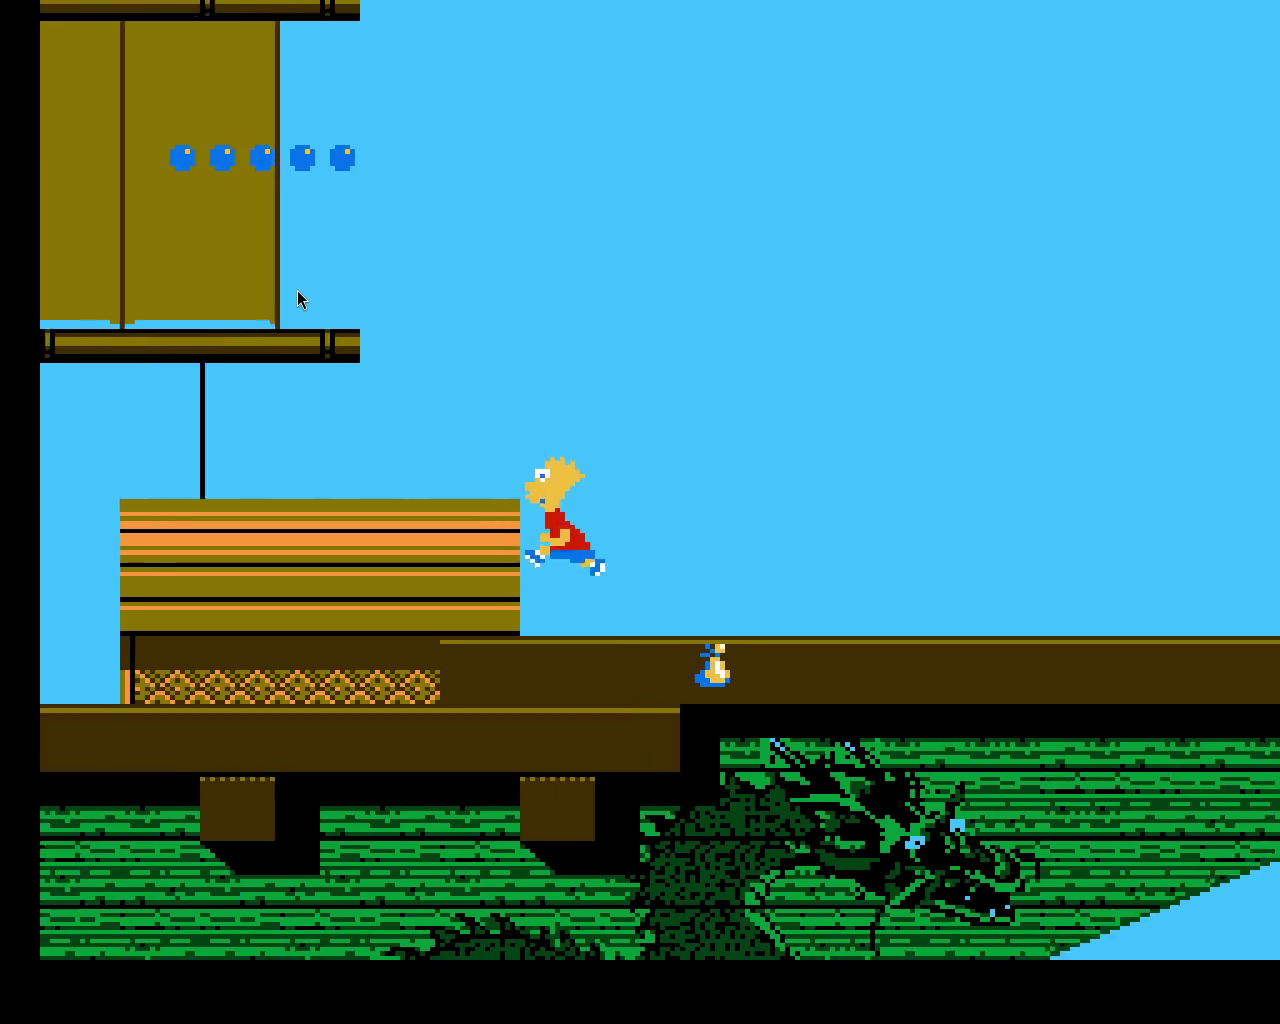
key("Right")
key("Right")
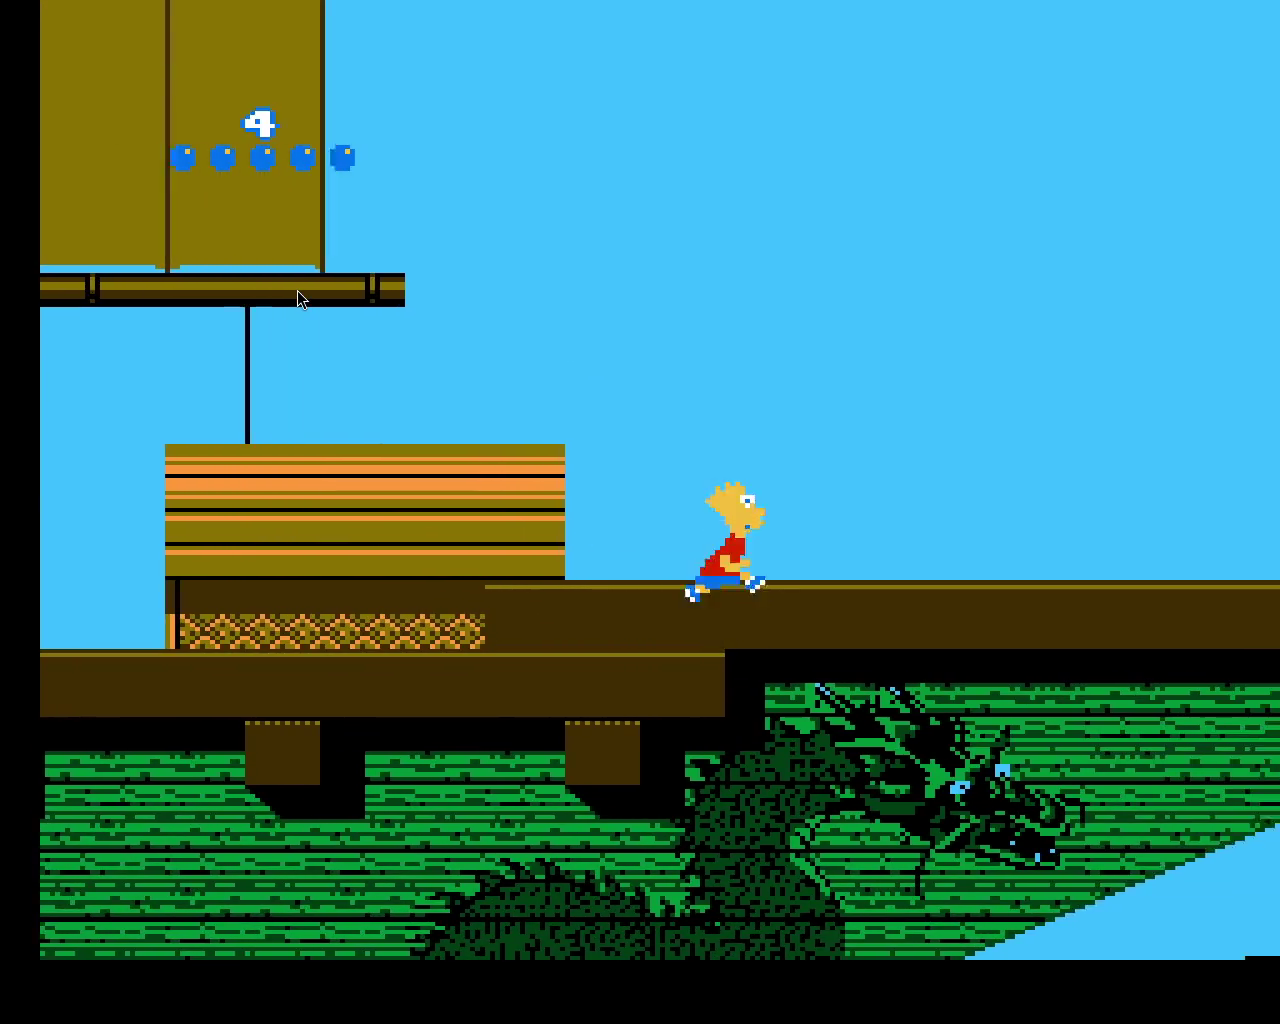
key("f")
key("Left")
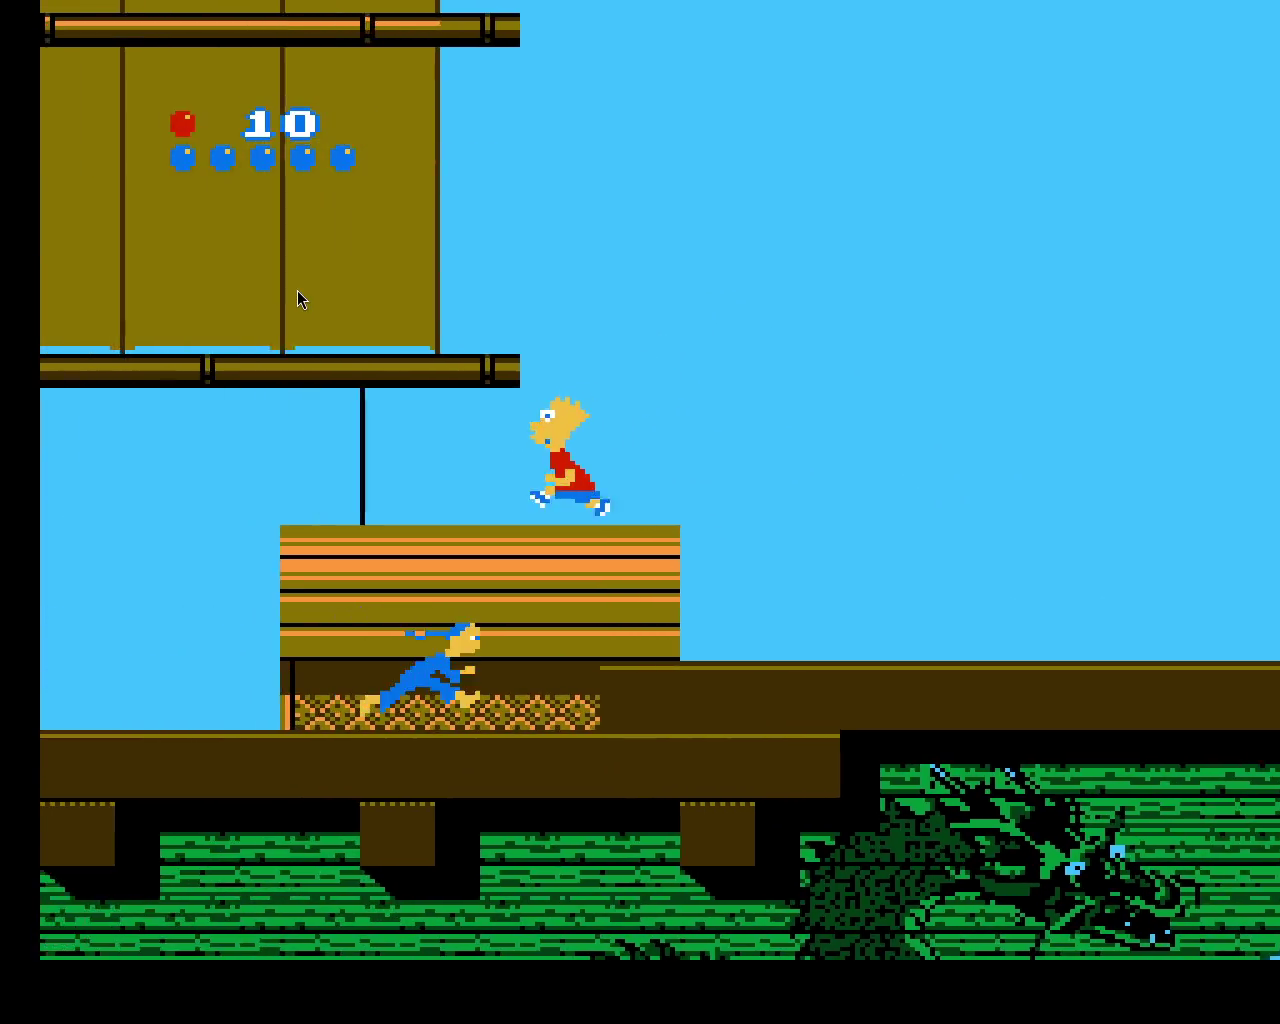
key("f")
key("Left")
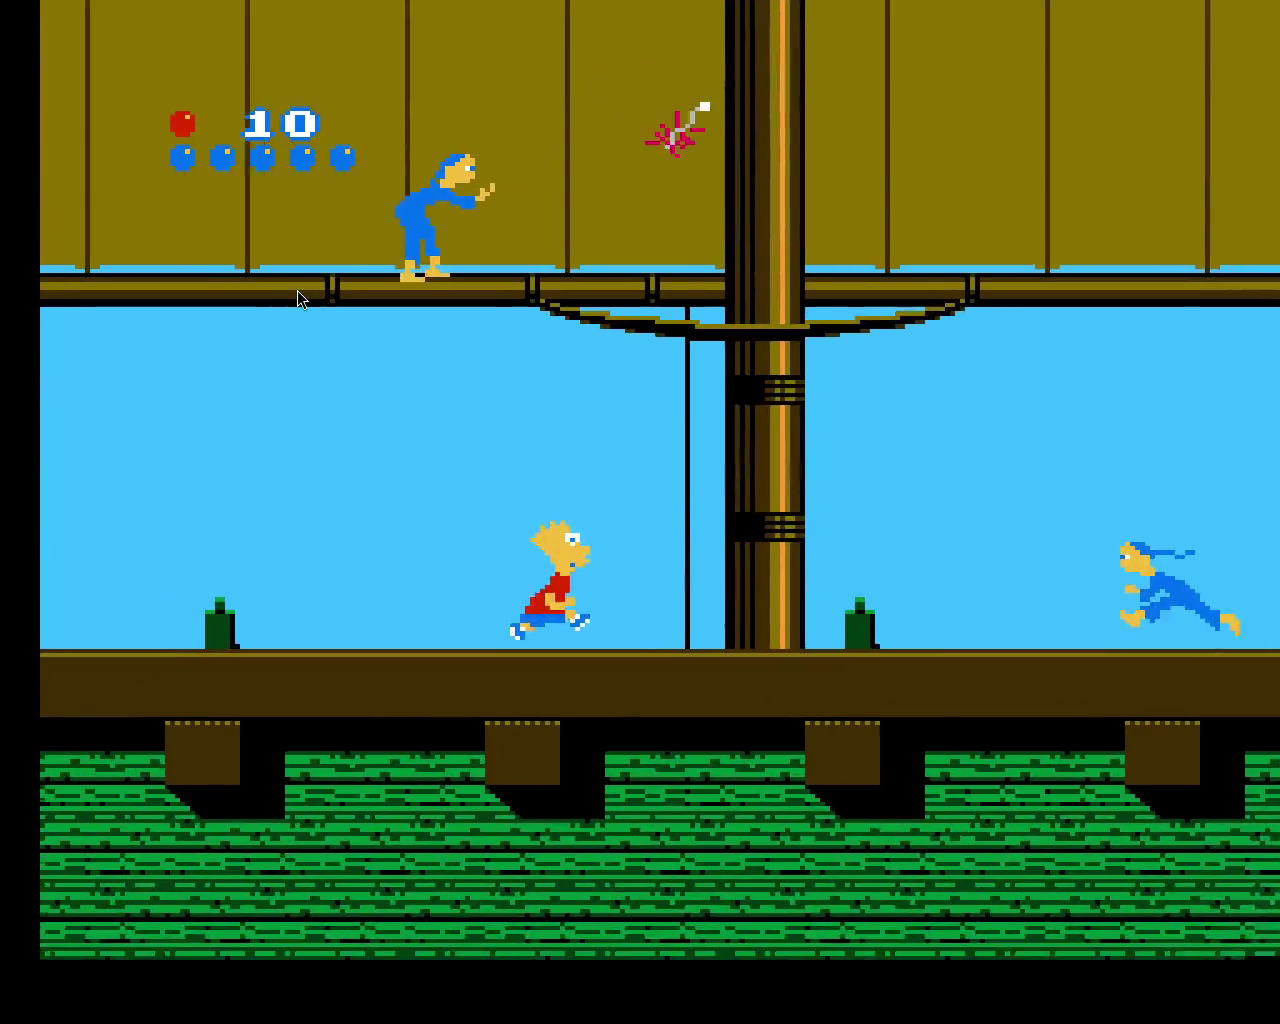
key("f")
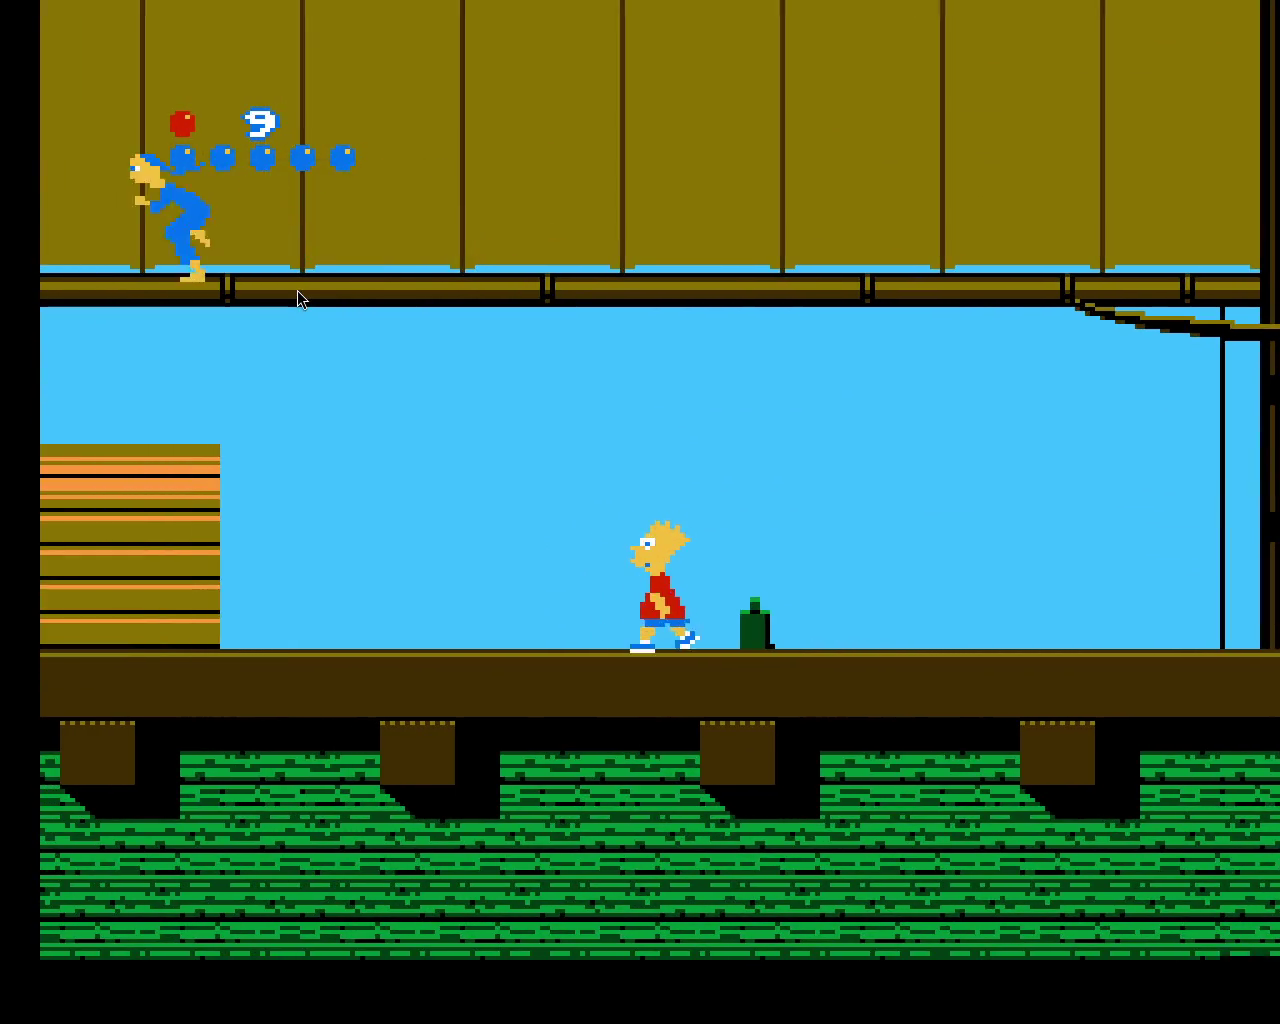
- Jump Bart onto the crate and higher decks, then back down beside the mast
key("Left")
key("f")
key("Left")
key("f")
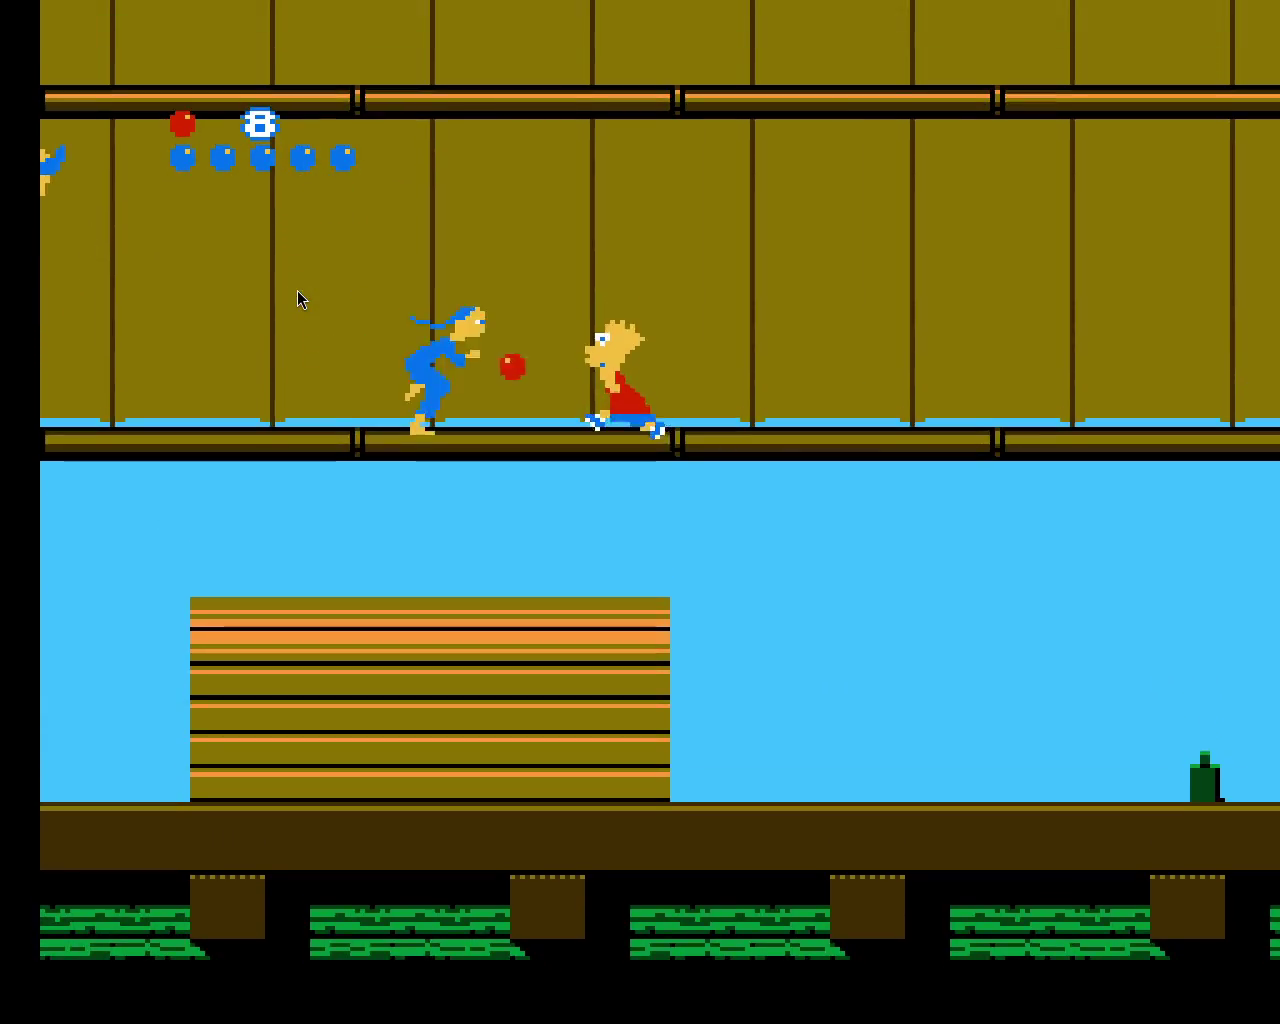
key("f")
key("Left")
key("f")
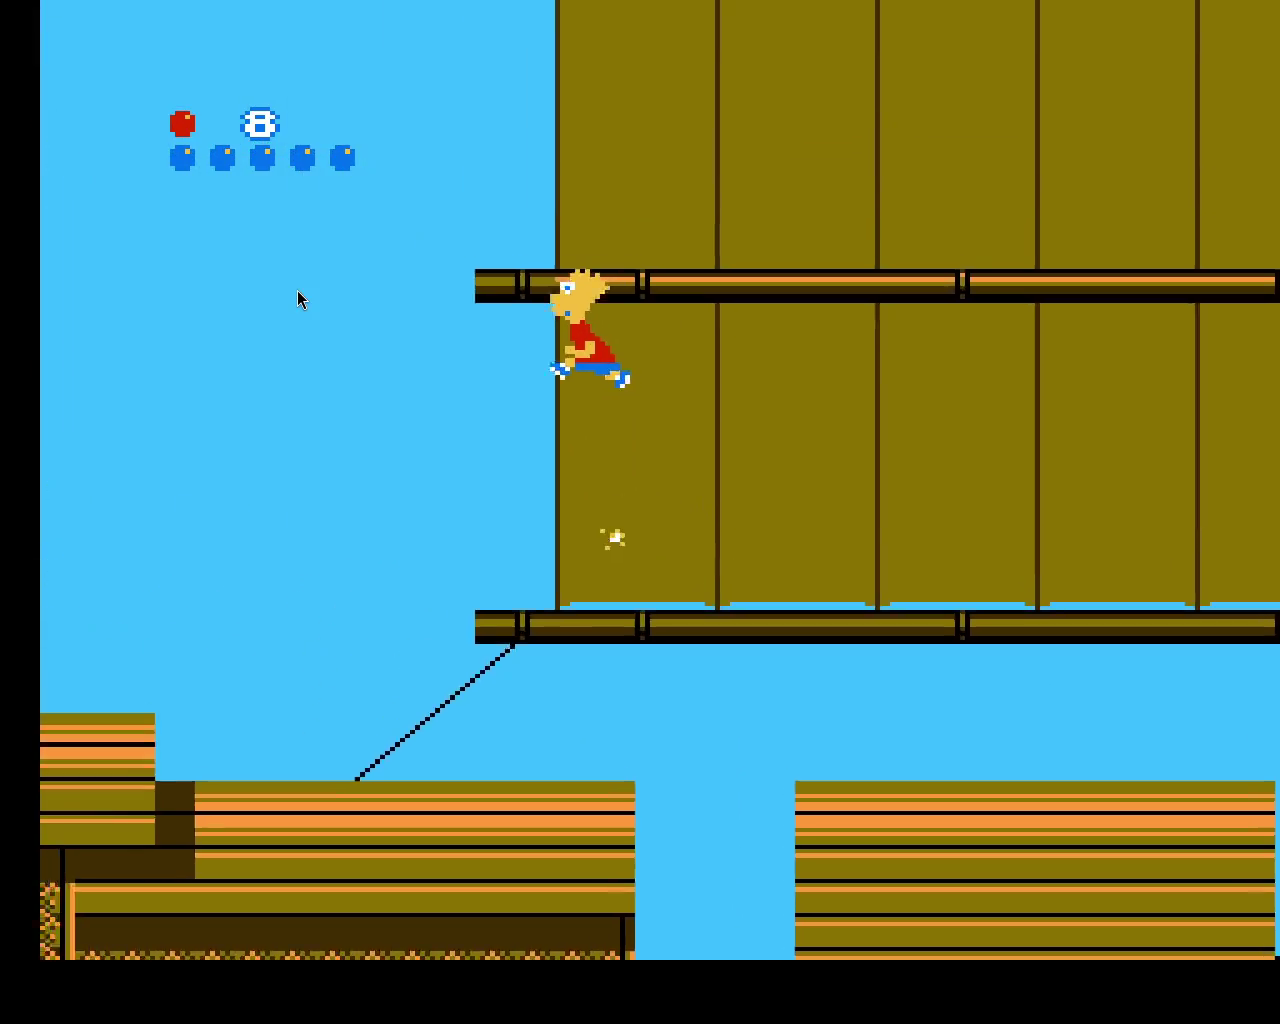
key("Left")
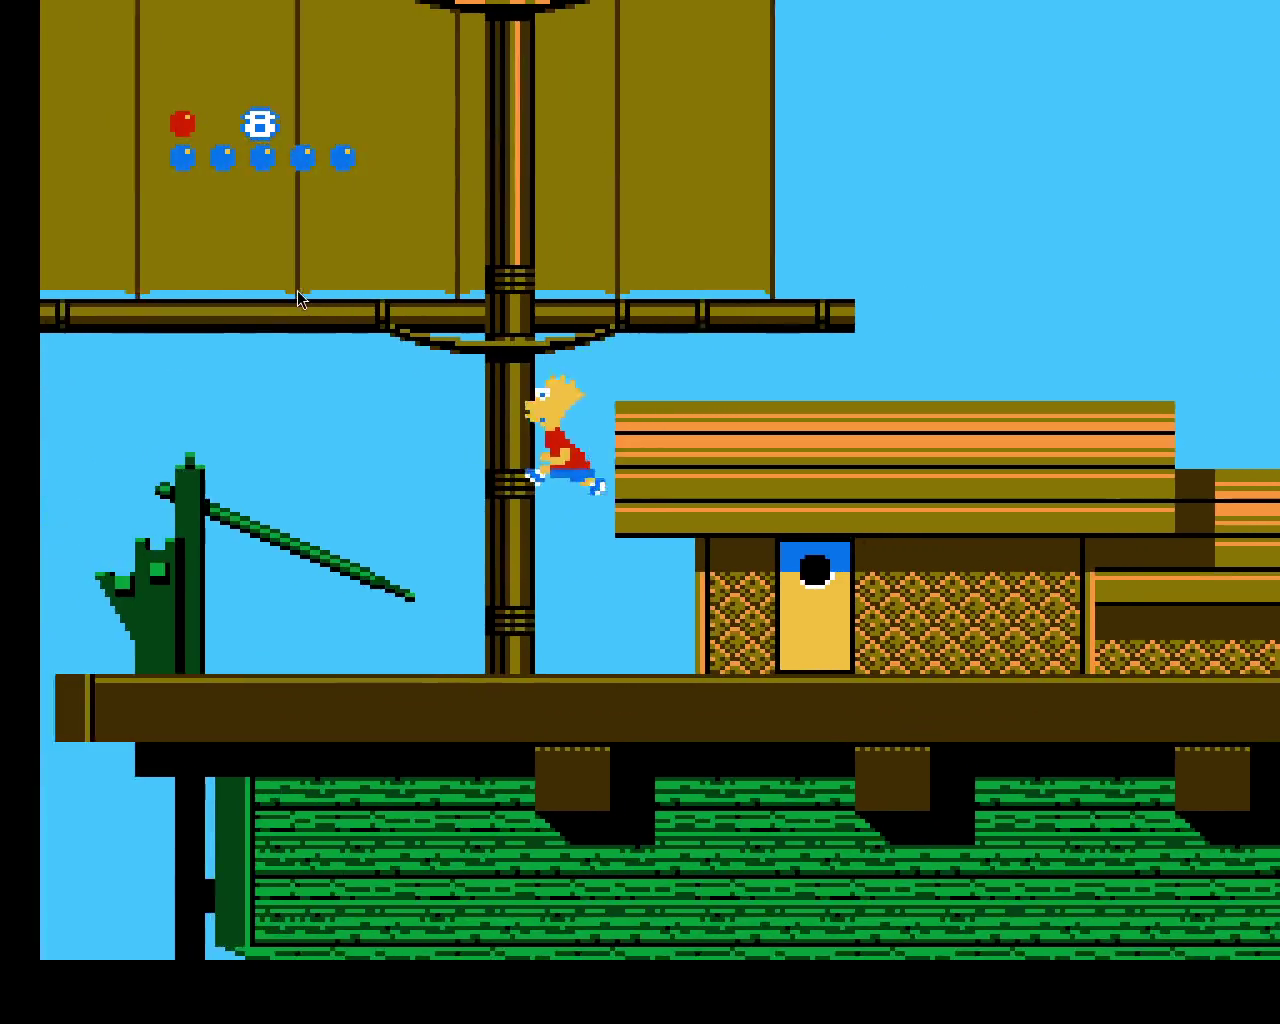
key("Right")
key("f")
- Climb the mast to the top yard and drop to the platform by the MAP sign
key("Up")
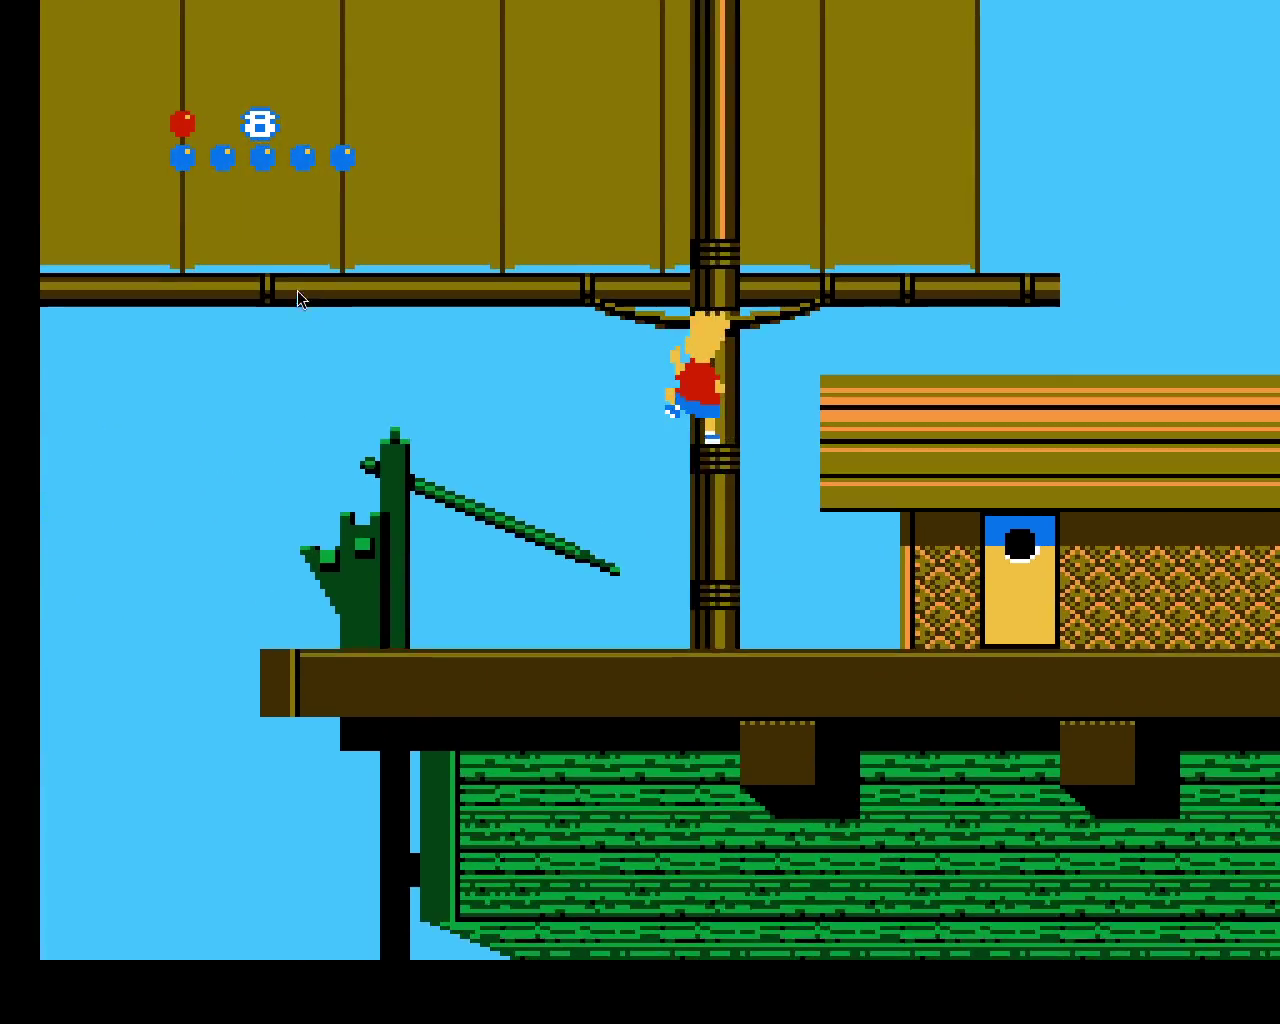
key("Up")
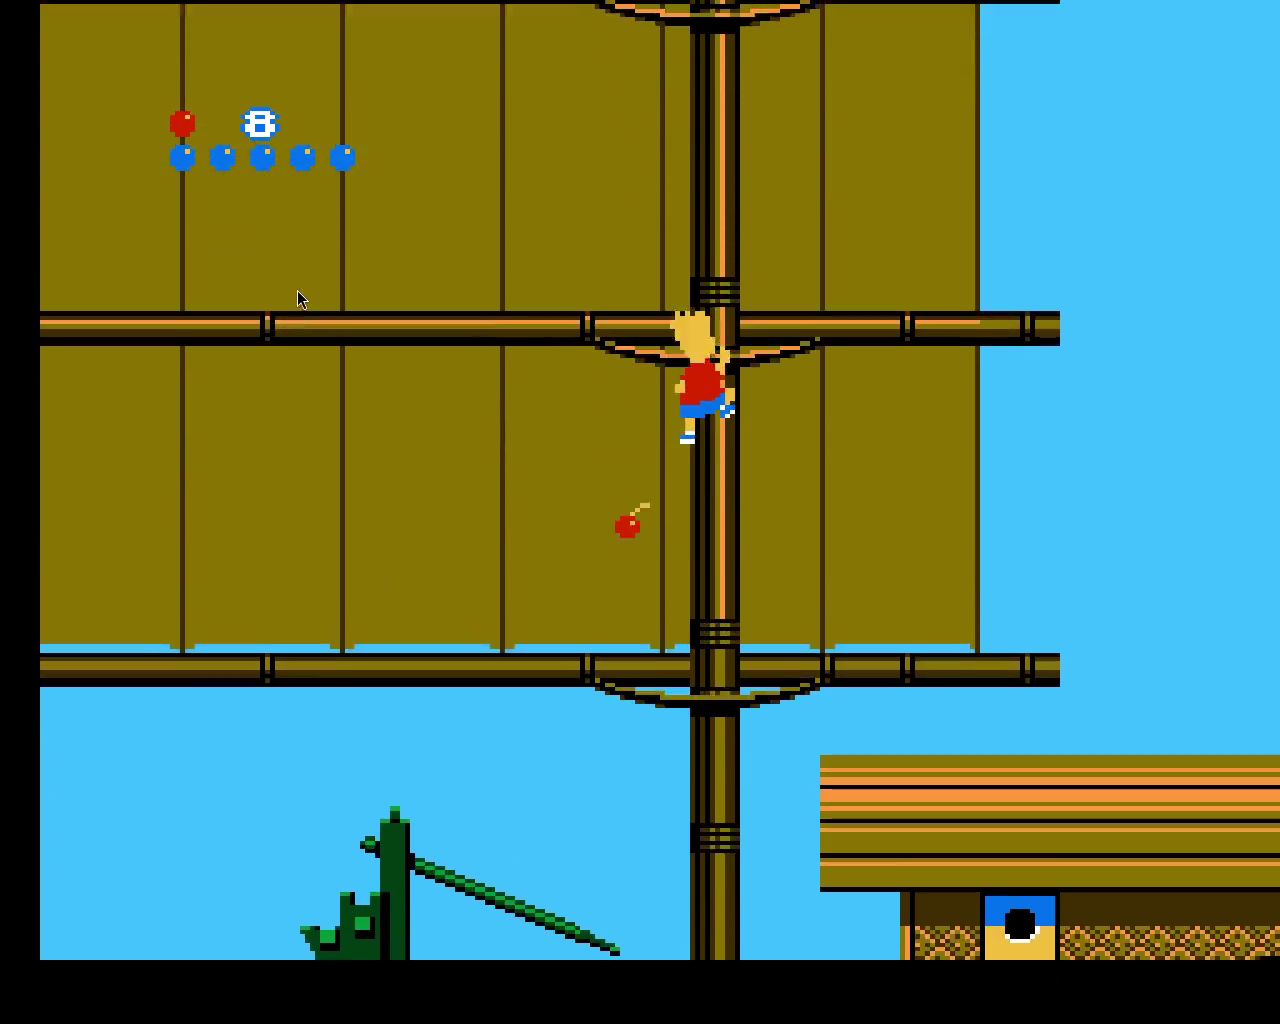
key("Up")
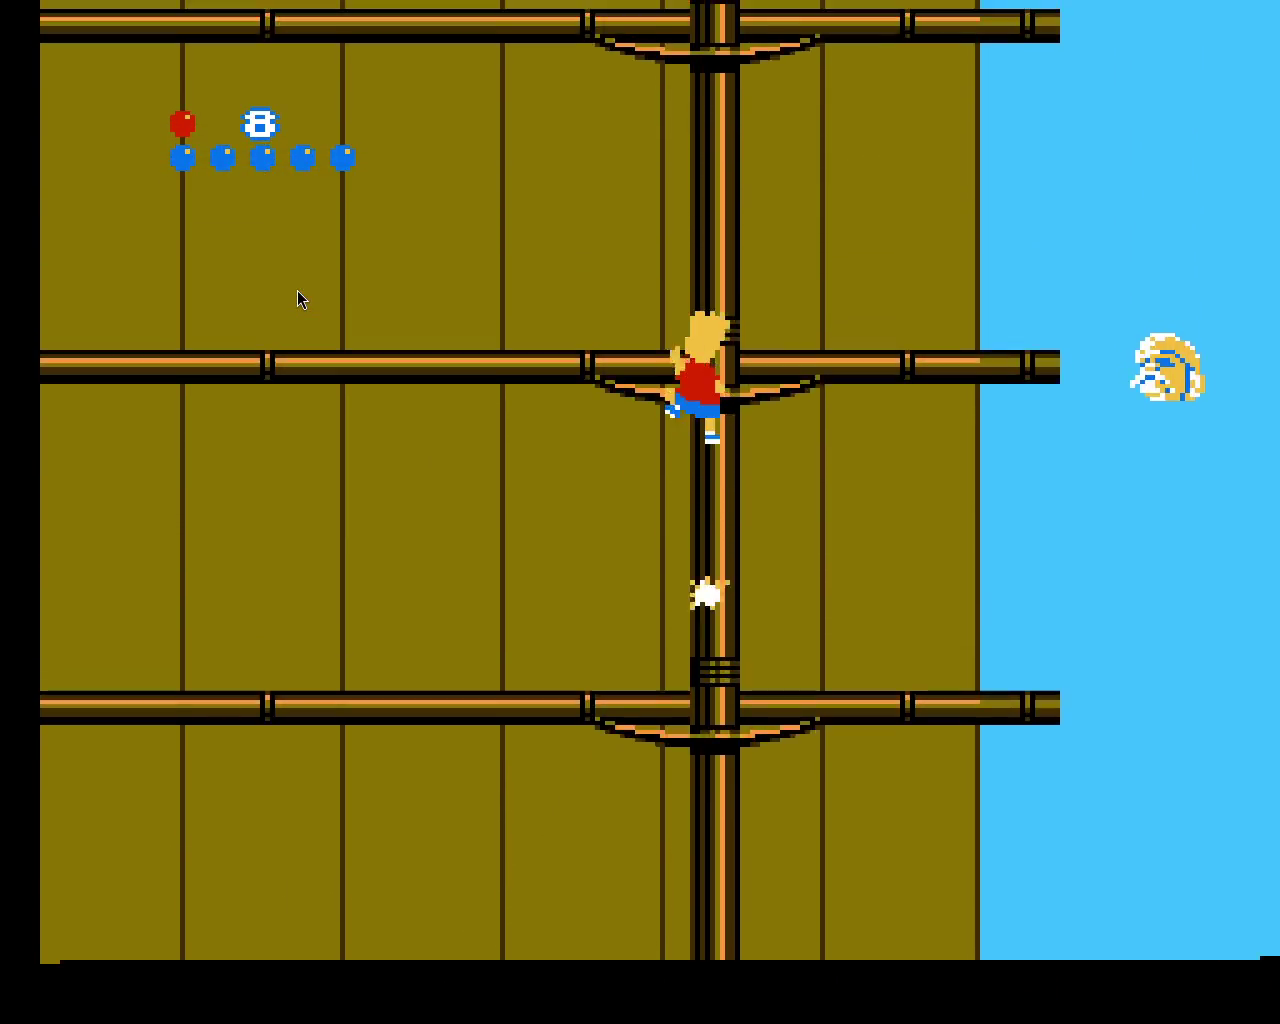
key("Up")
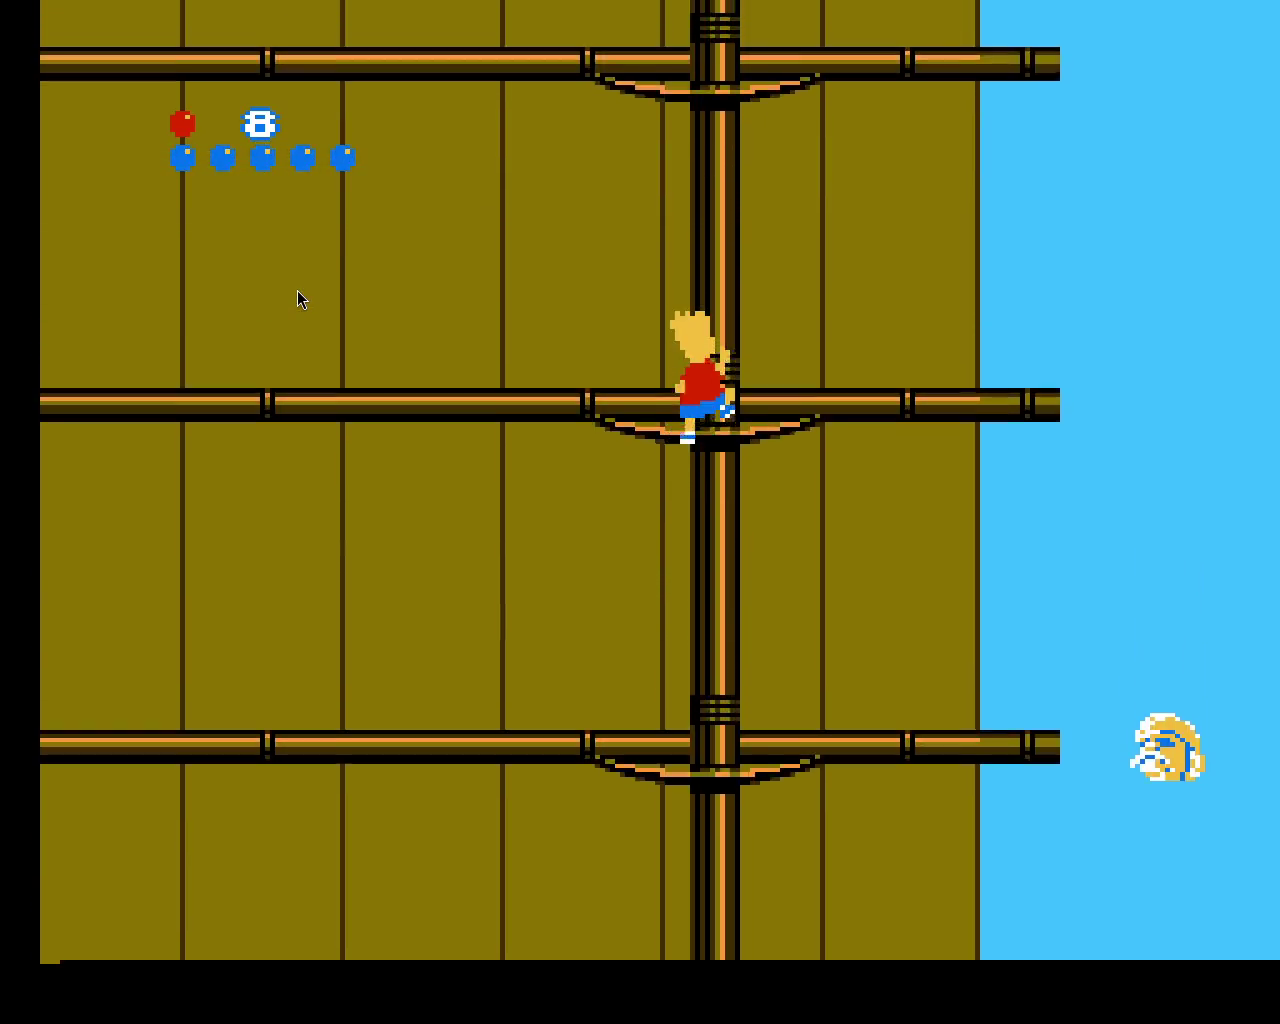
key("Up")
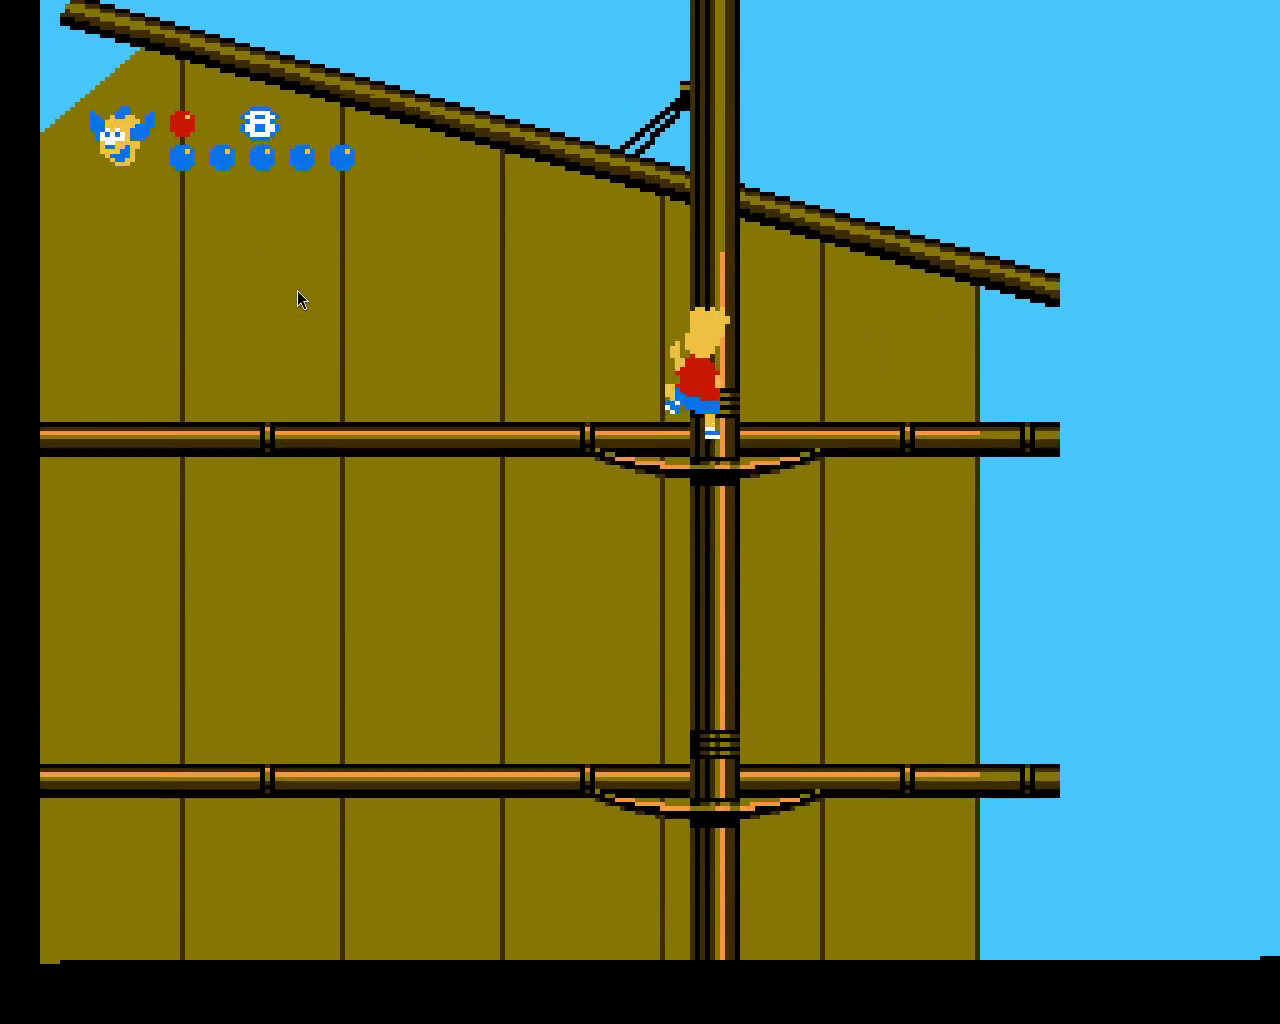
key("Left")
key("x")
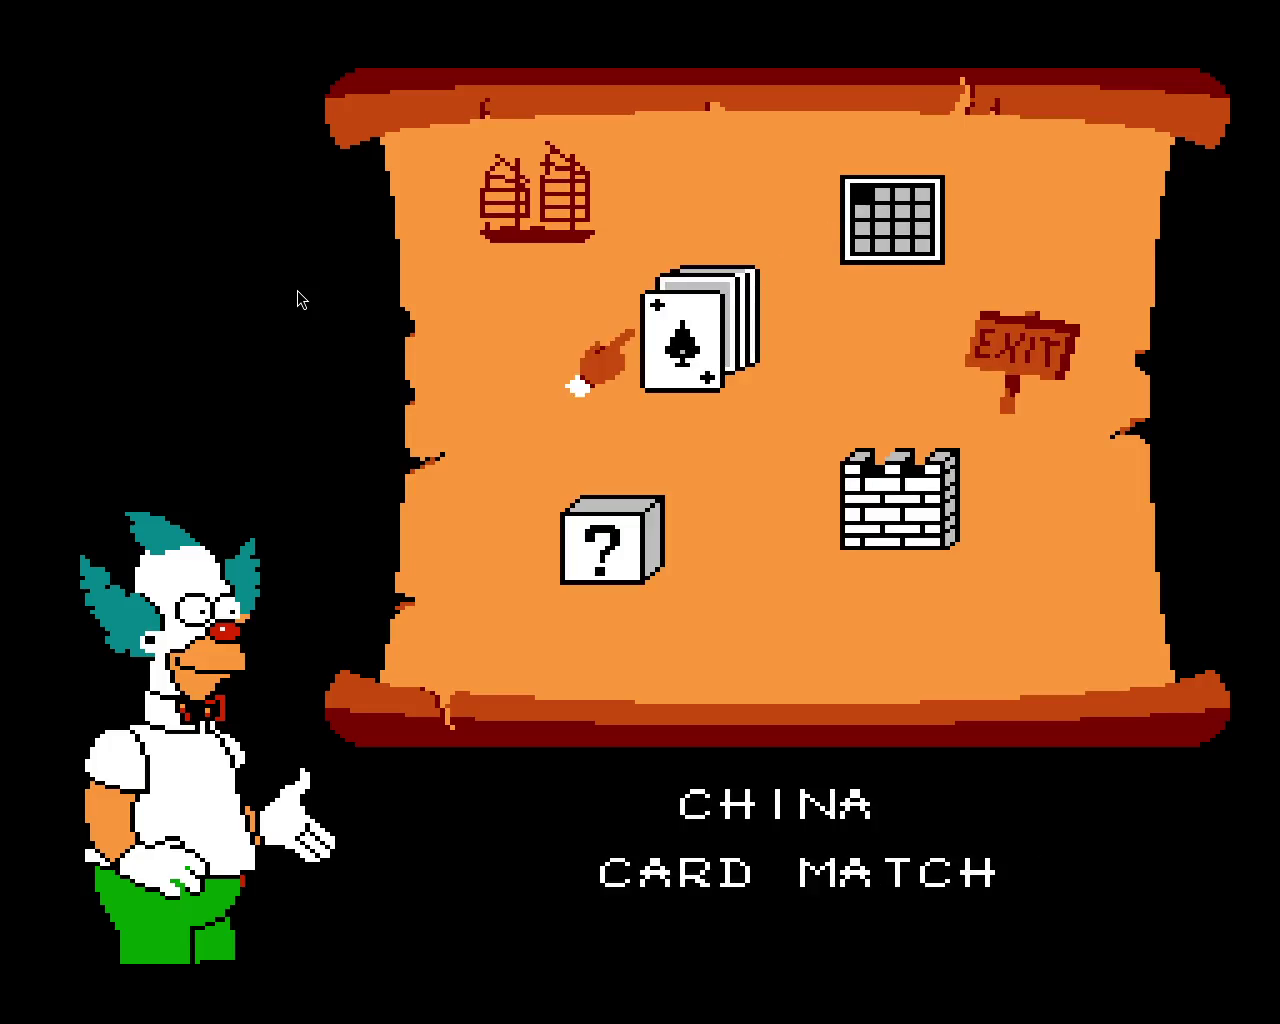
- Start the Great Wall level, skate right past the guards and enter the MAP doorway
key("x")
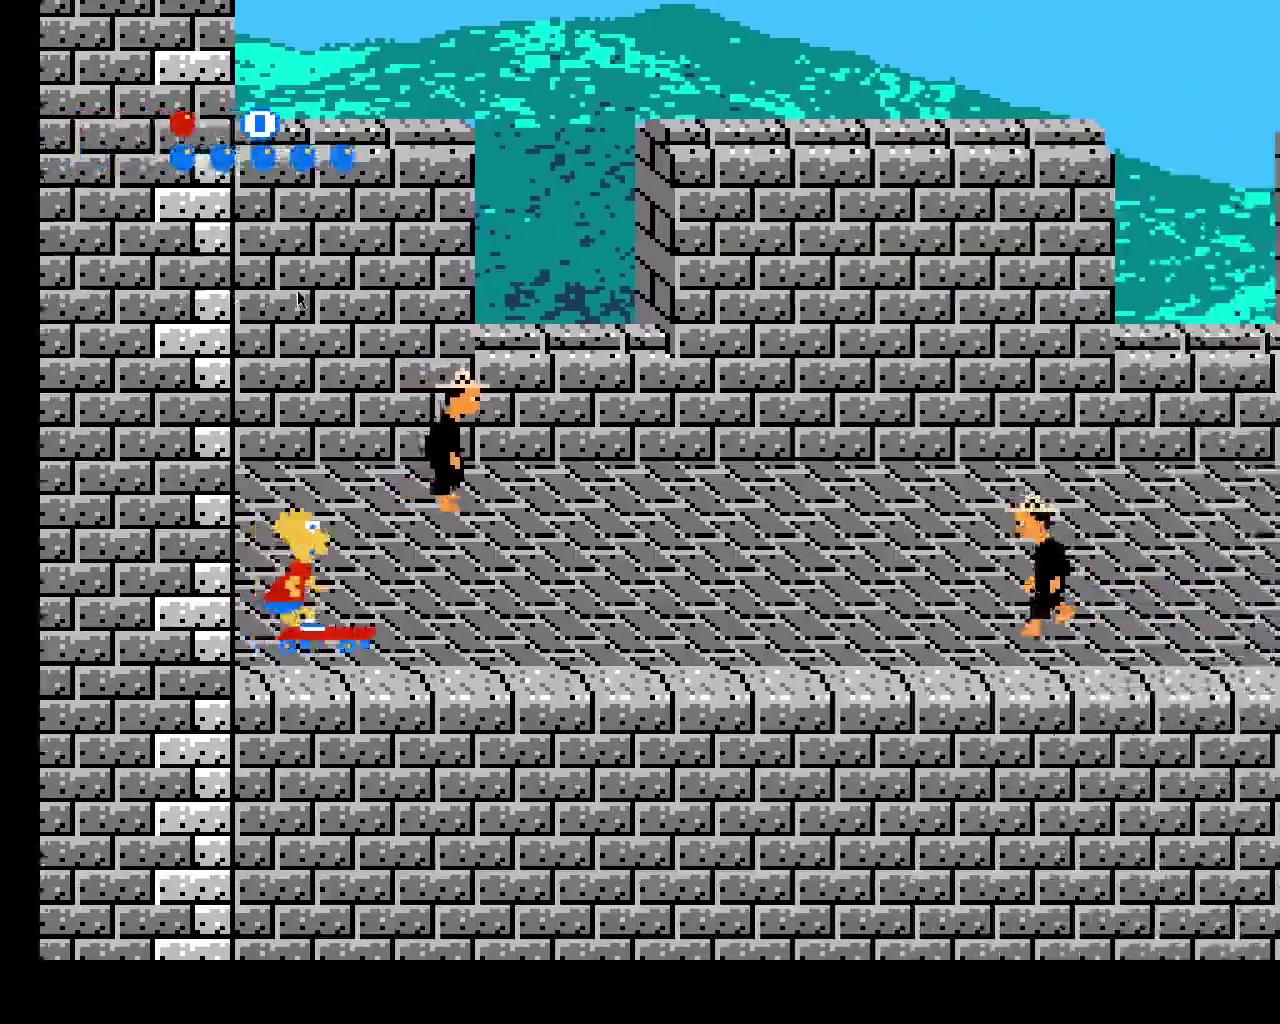
key("Up")
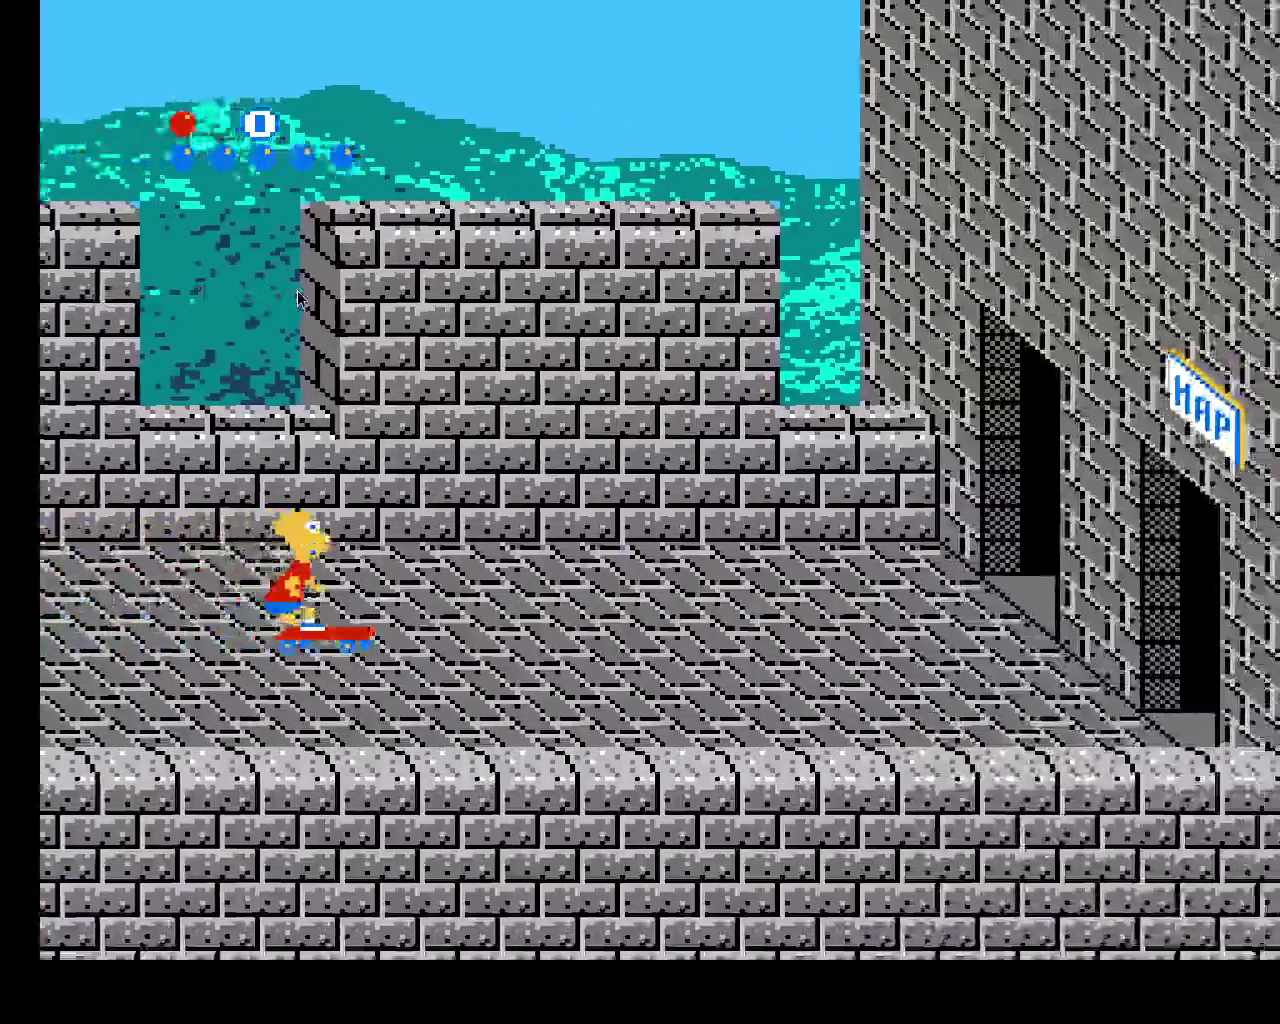
key("Up")
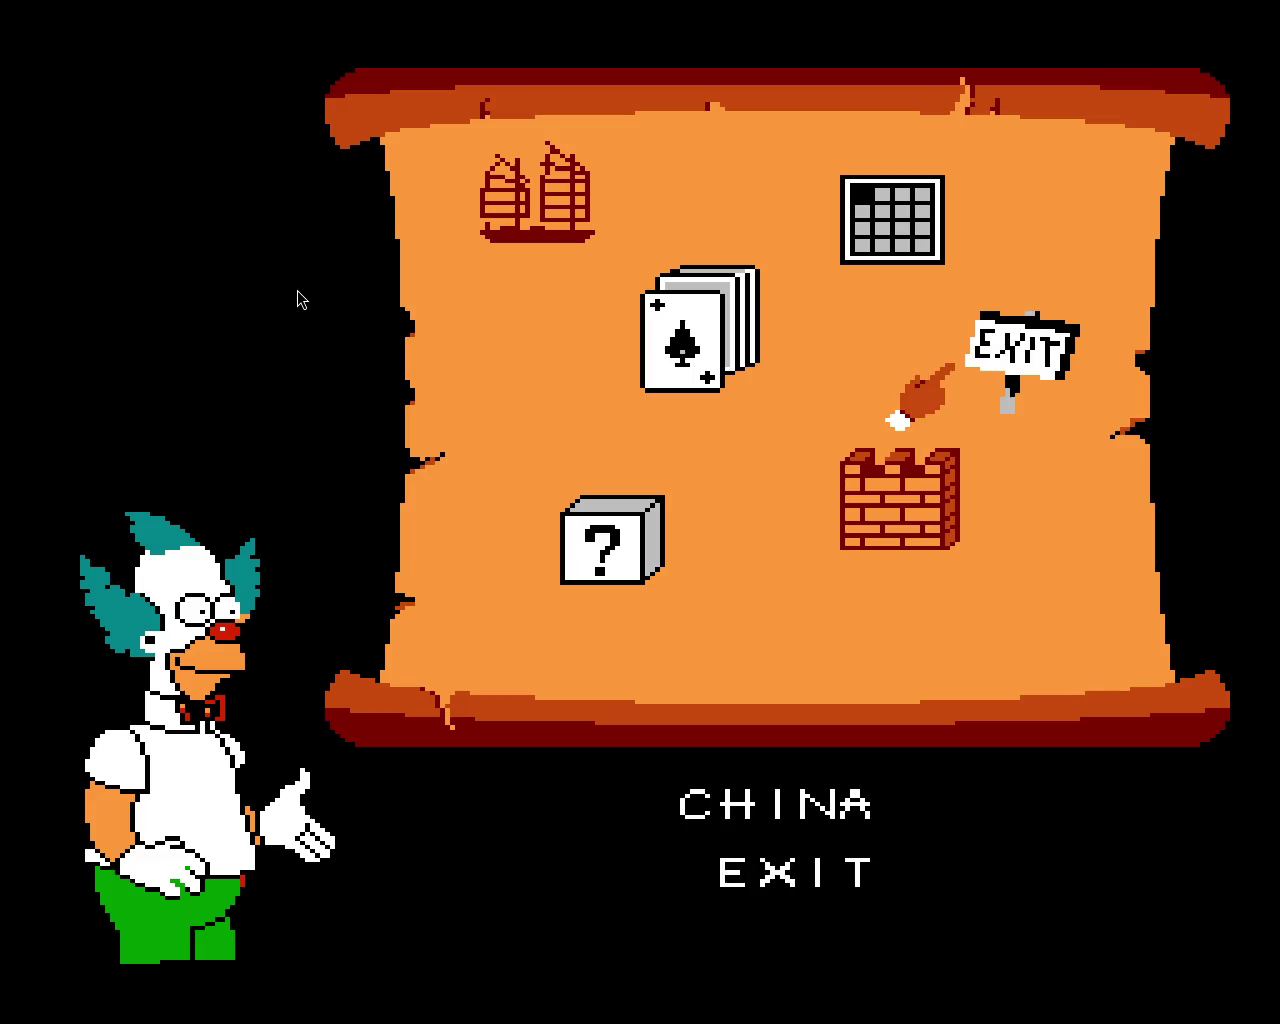
- Choose Exit to return to the Great Wall and dodge around the fan-waving enemy
key("Return")
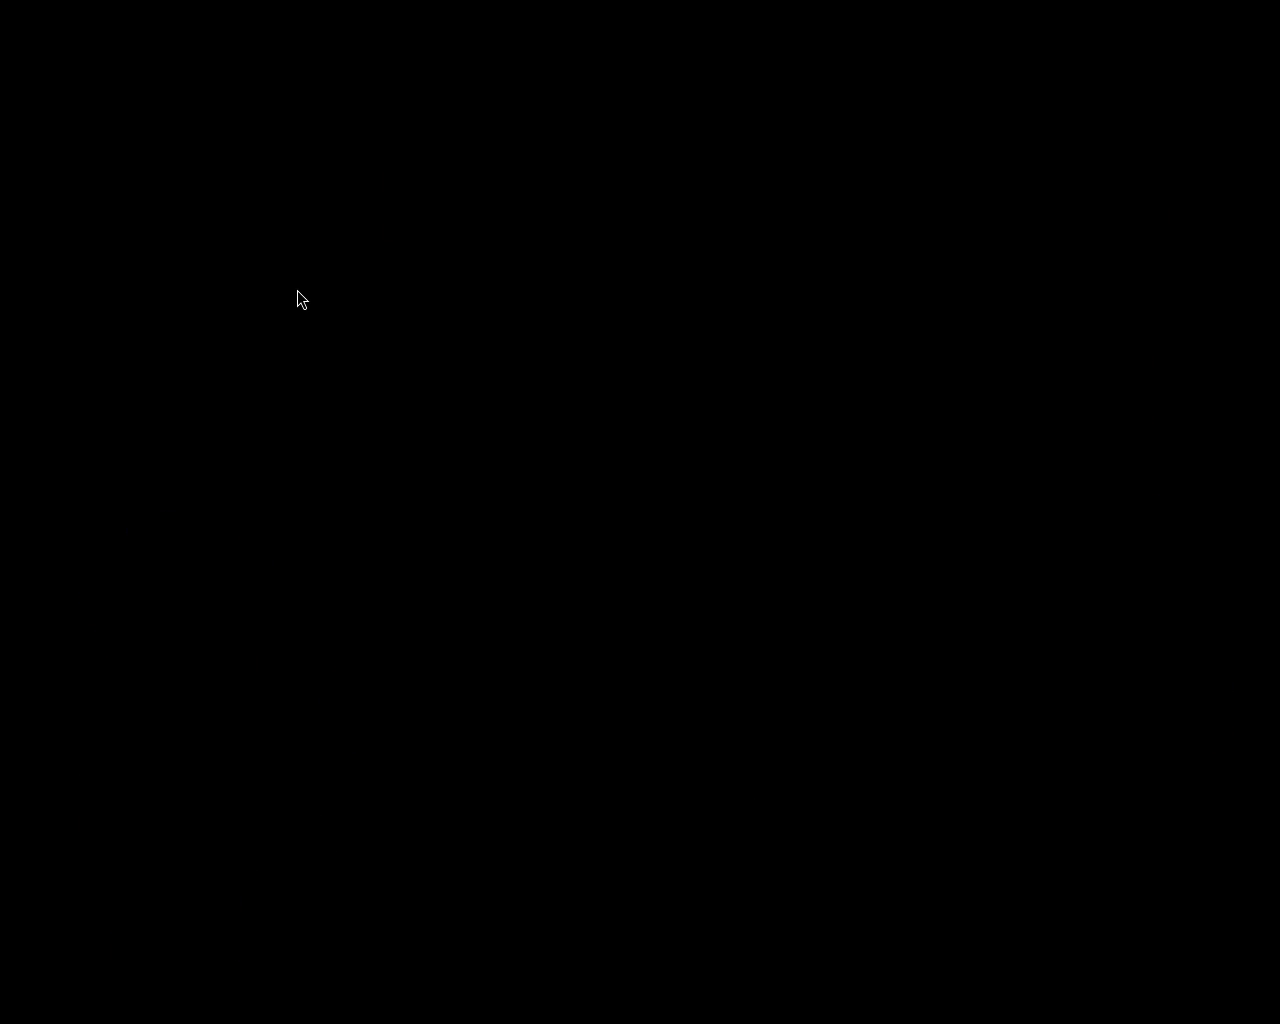
key("Left")
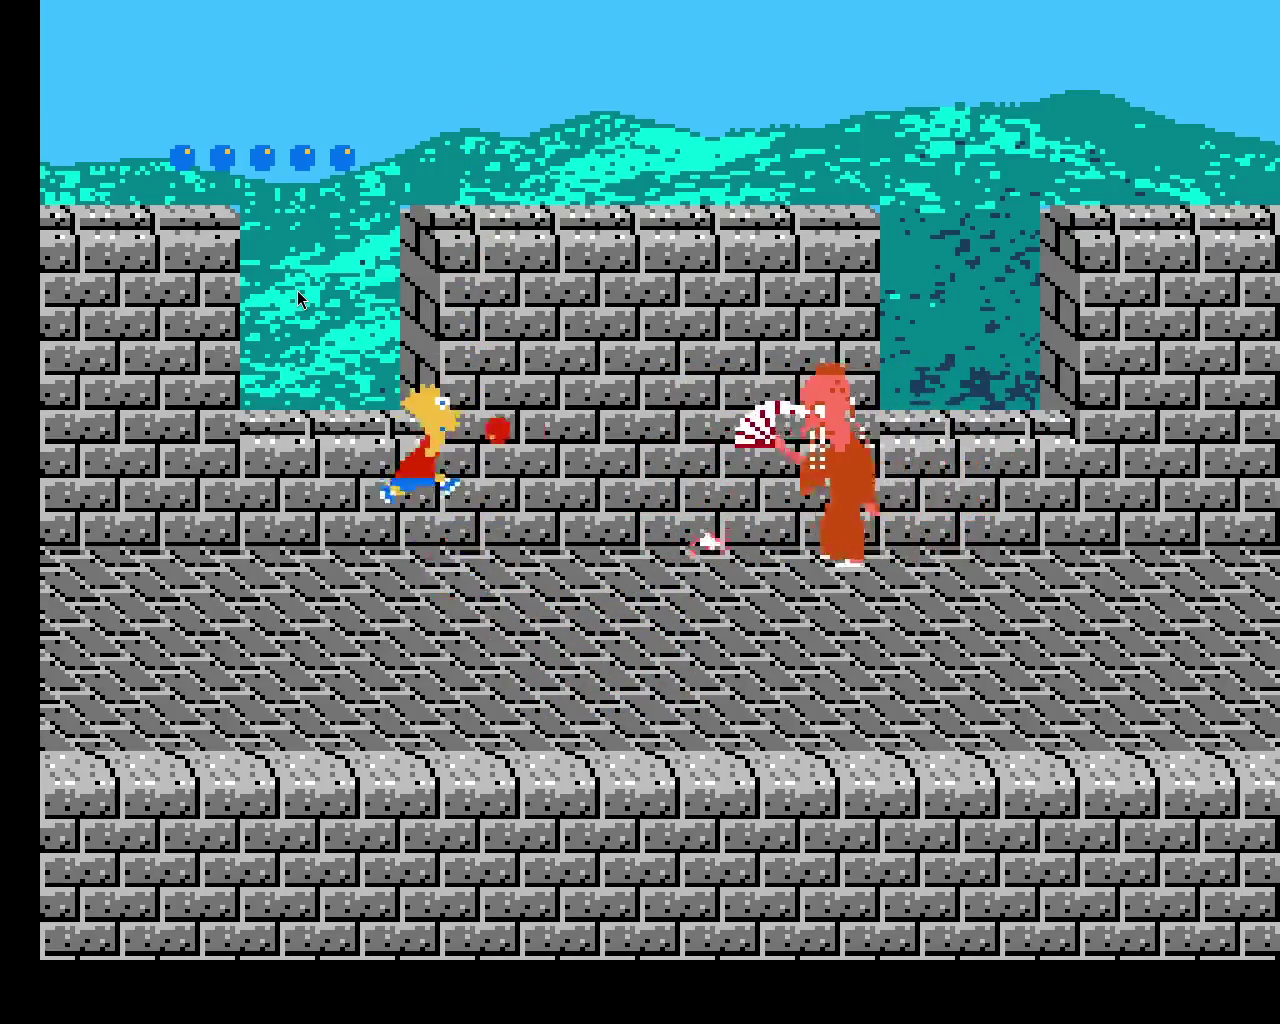
key("Right")
key("Right")
key("Up")
key("Left")
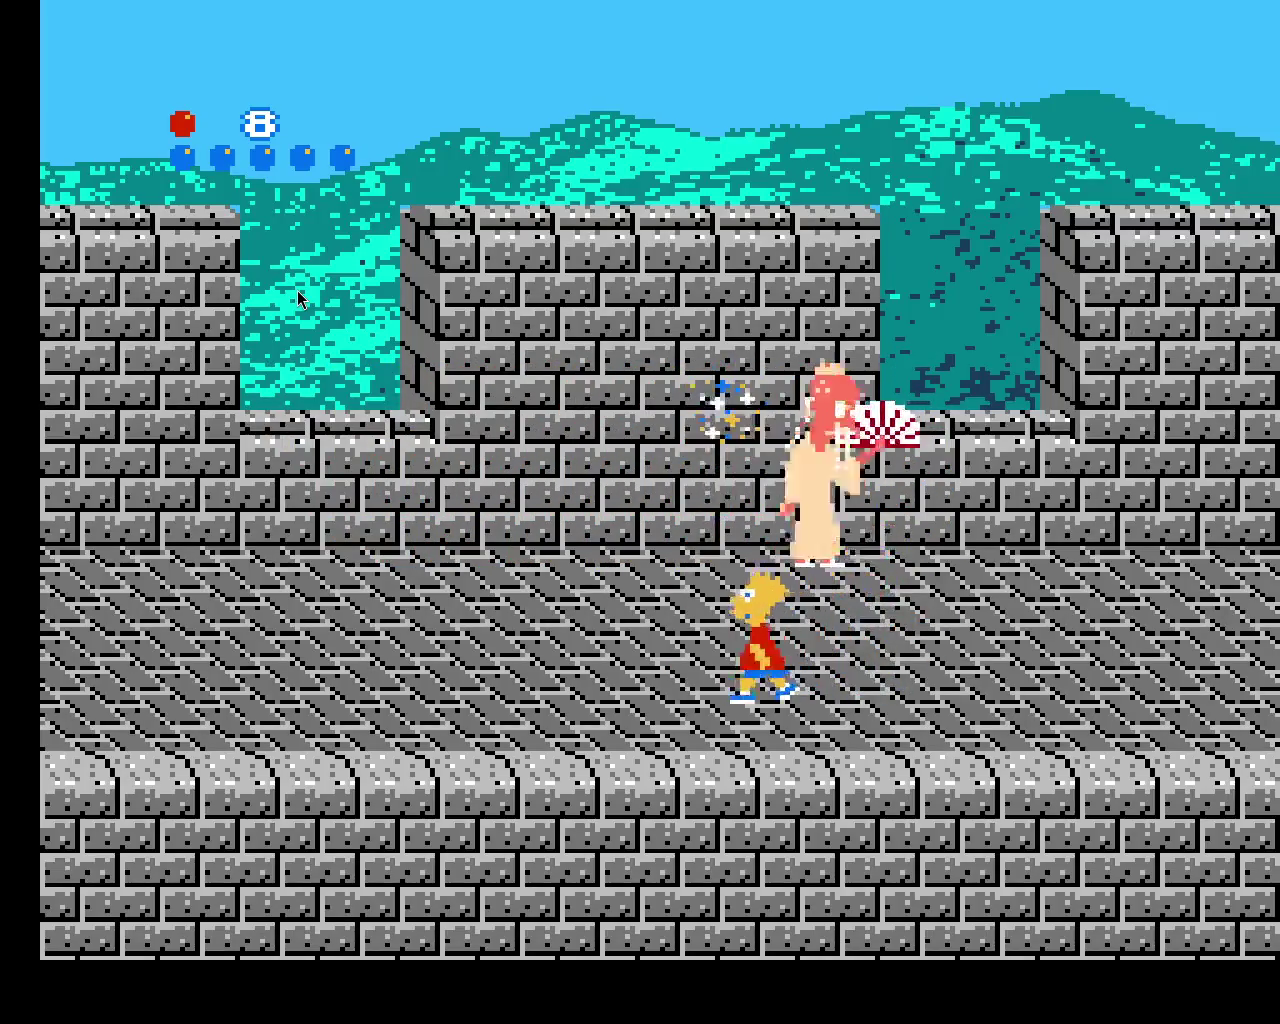
key("Up")
key("Right")
key("Up")
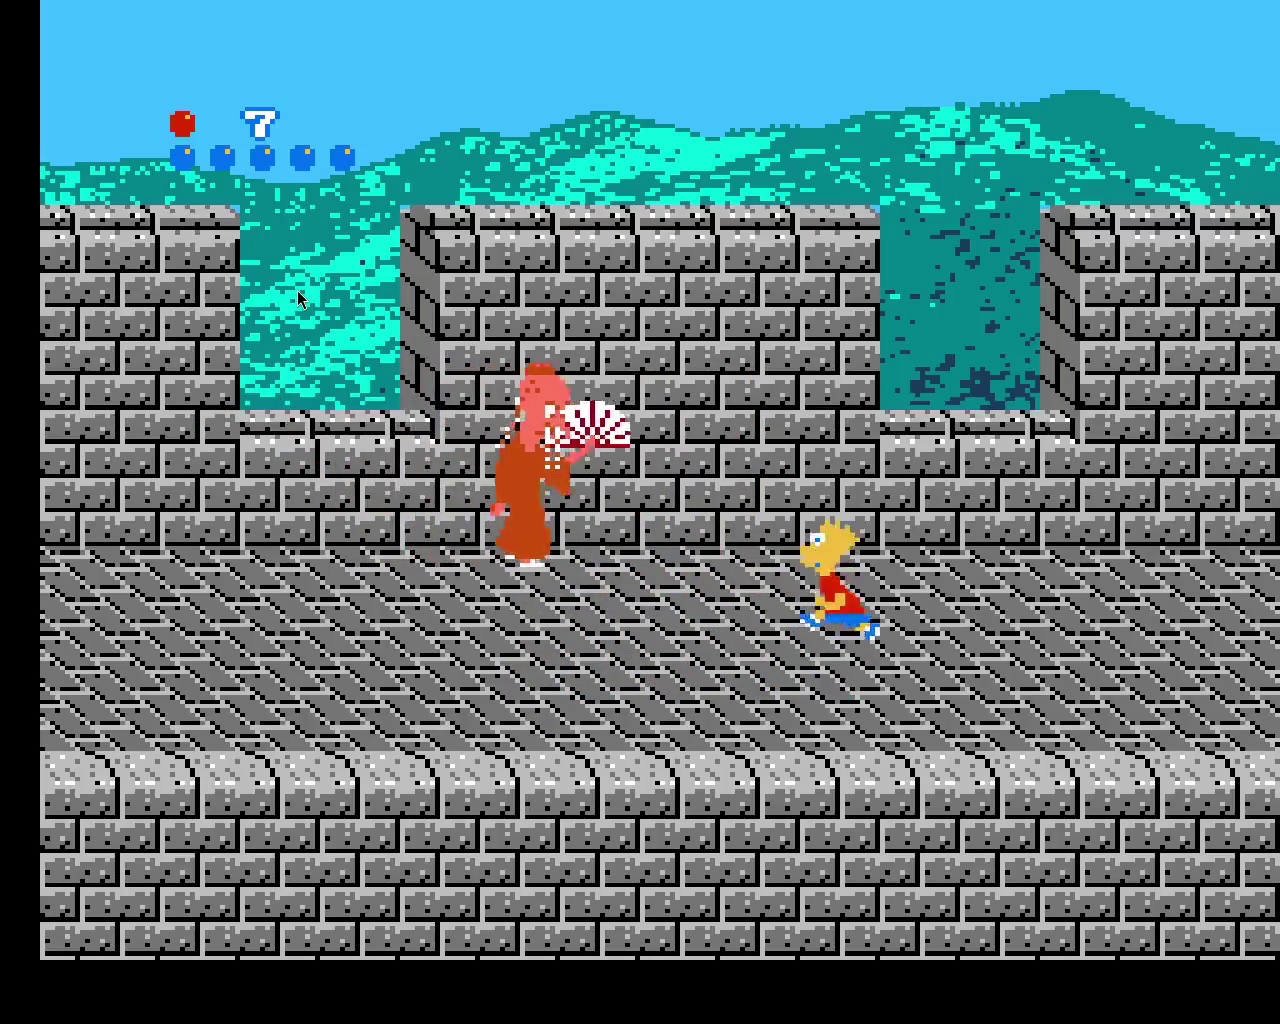
key("Left")
key("Left")
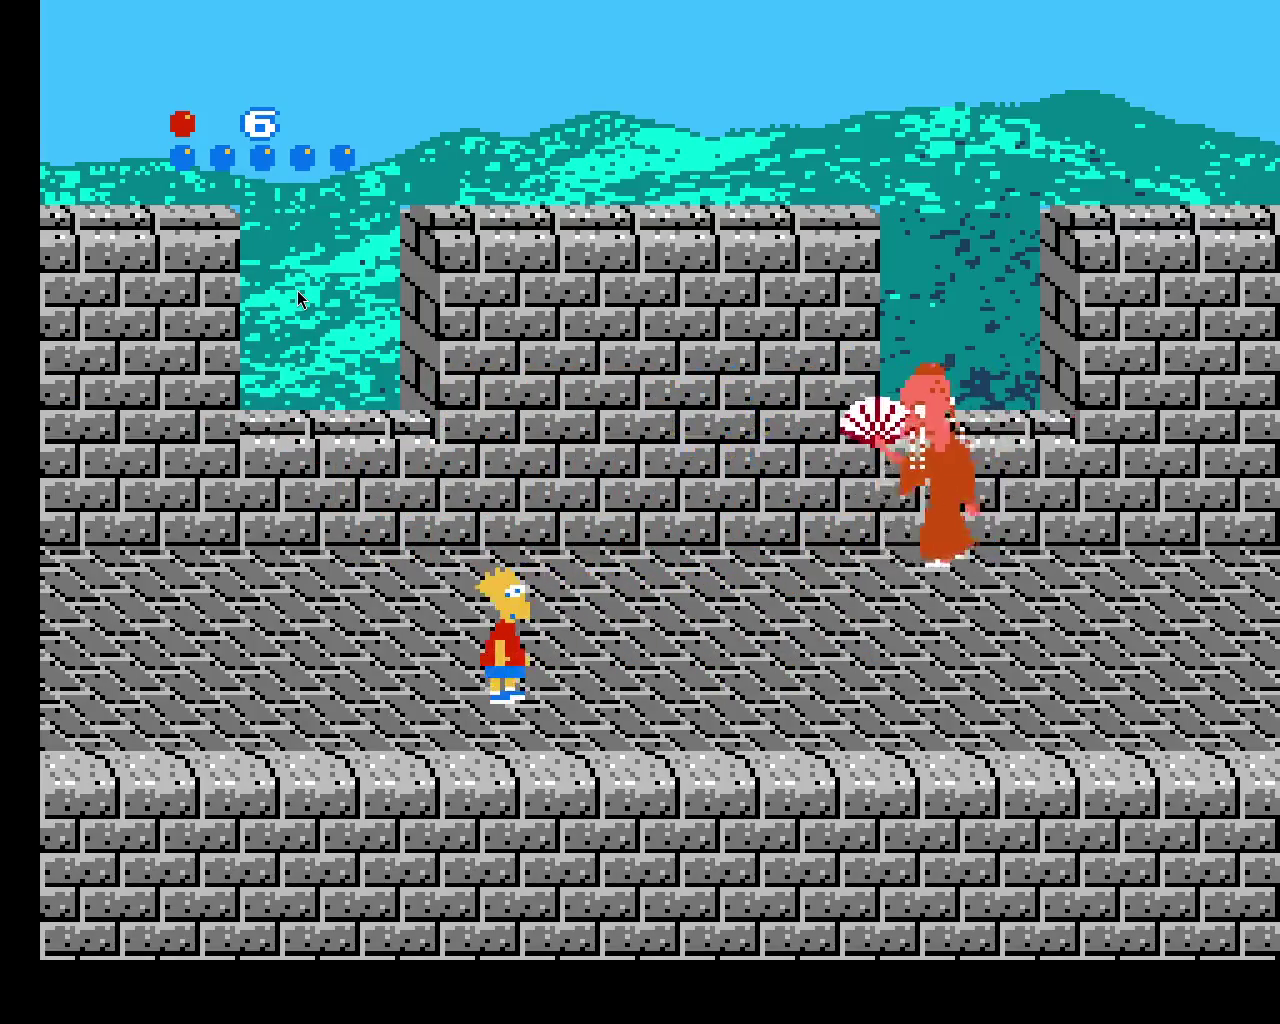
key("Up")
key("Right")
- Keep bumping the fan enemy until it is defeated, then walk left to grab the dropped item
key("Right")
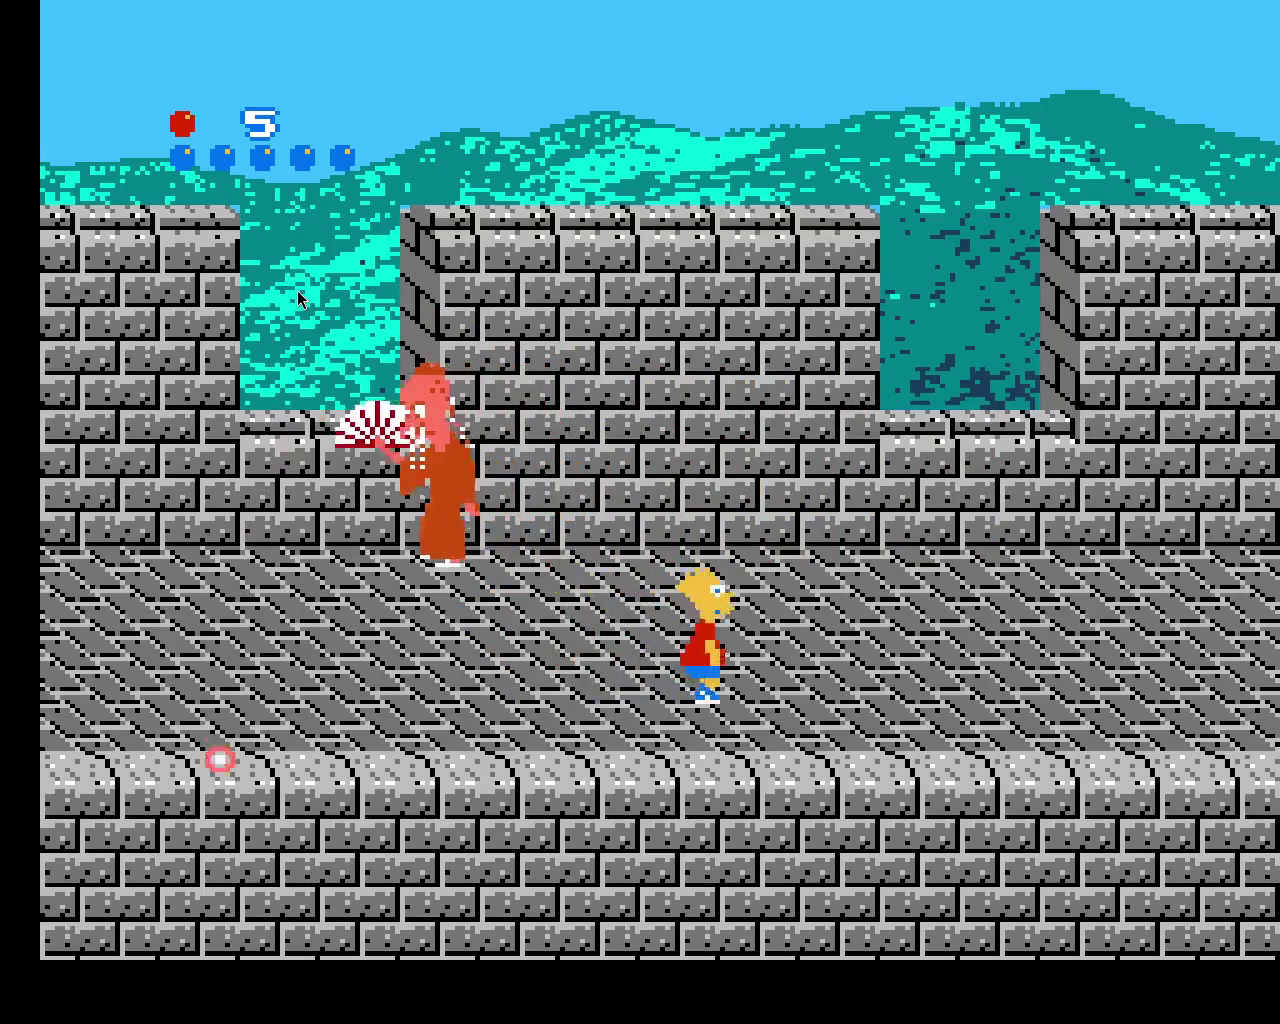
key("Up")
key("Down")
key("Left")
key("Up")
key("Left")
key("Right")
key("Right")
key("Up")
key("Down")
key("Up")
key("Left")
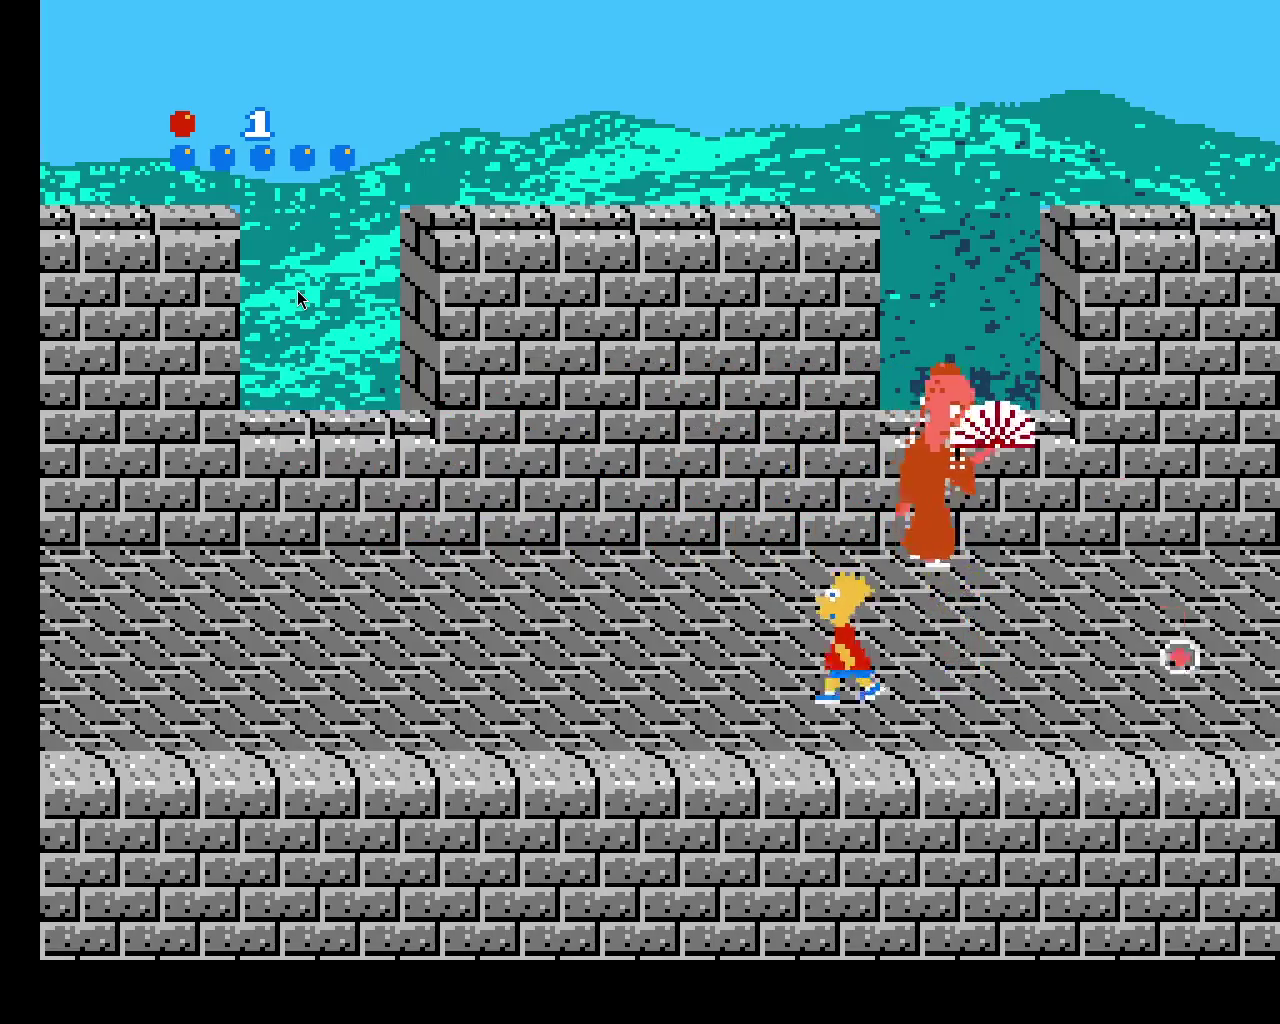
key("Up")
key("Left")
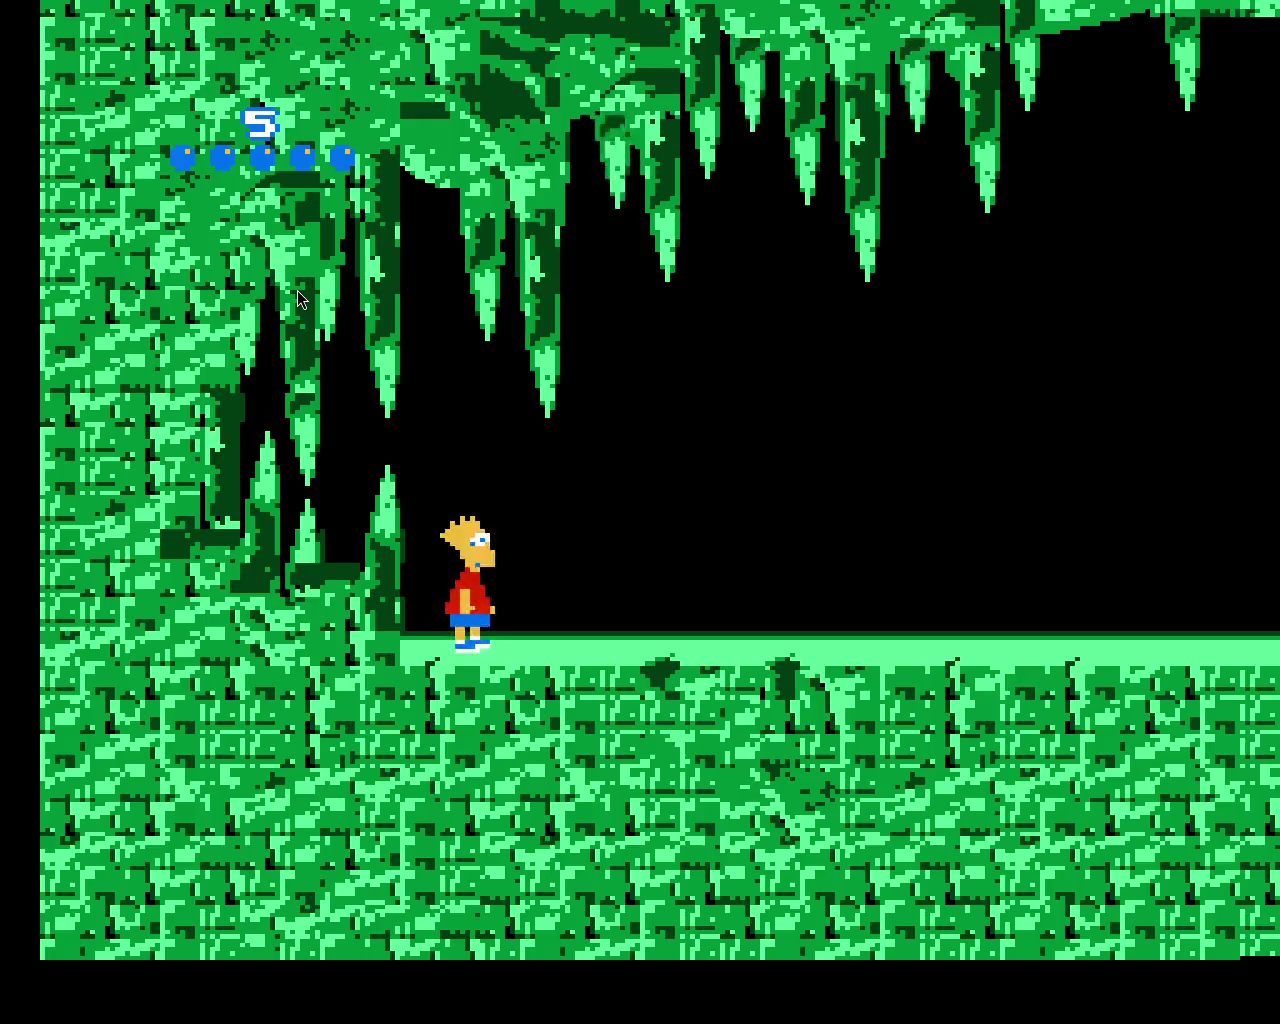
- Run and jump Bart right through the Ice Cave past the falling stalactites
key("Right")
key("x")
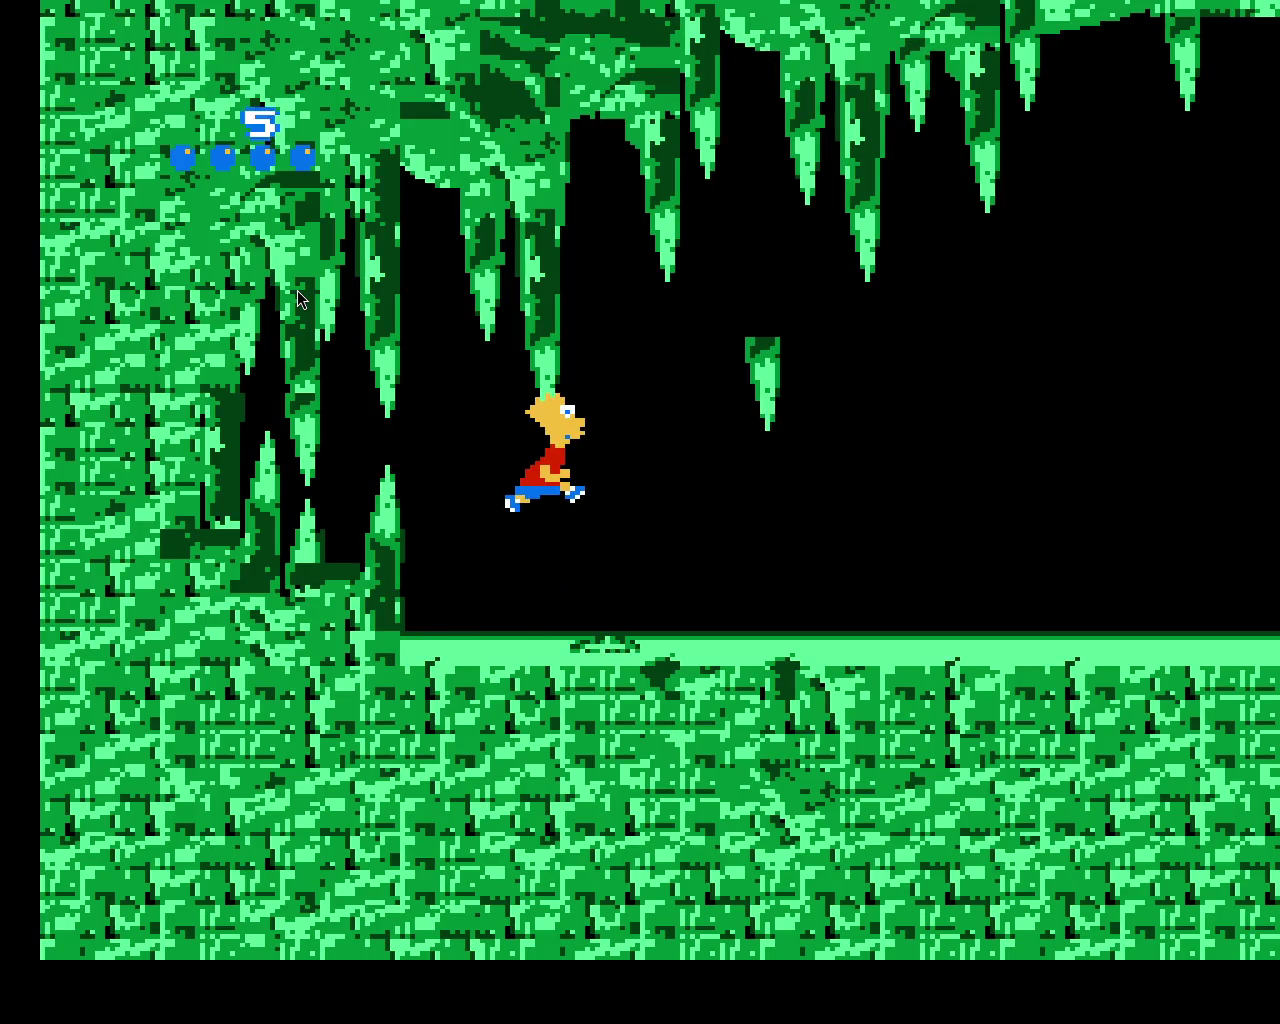
key("Right")
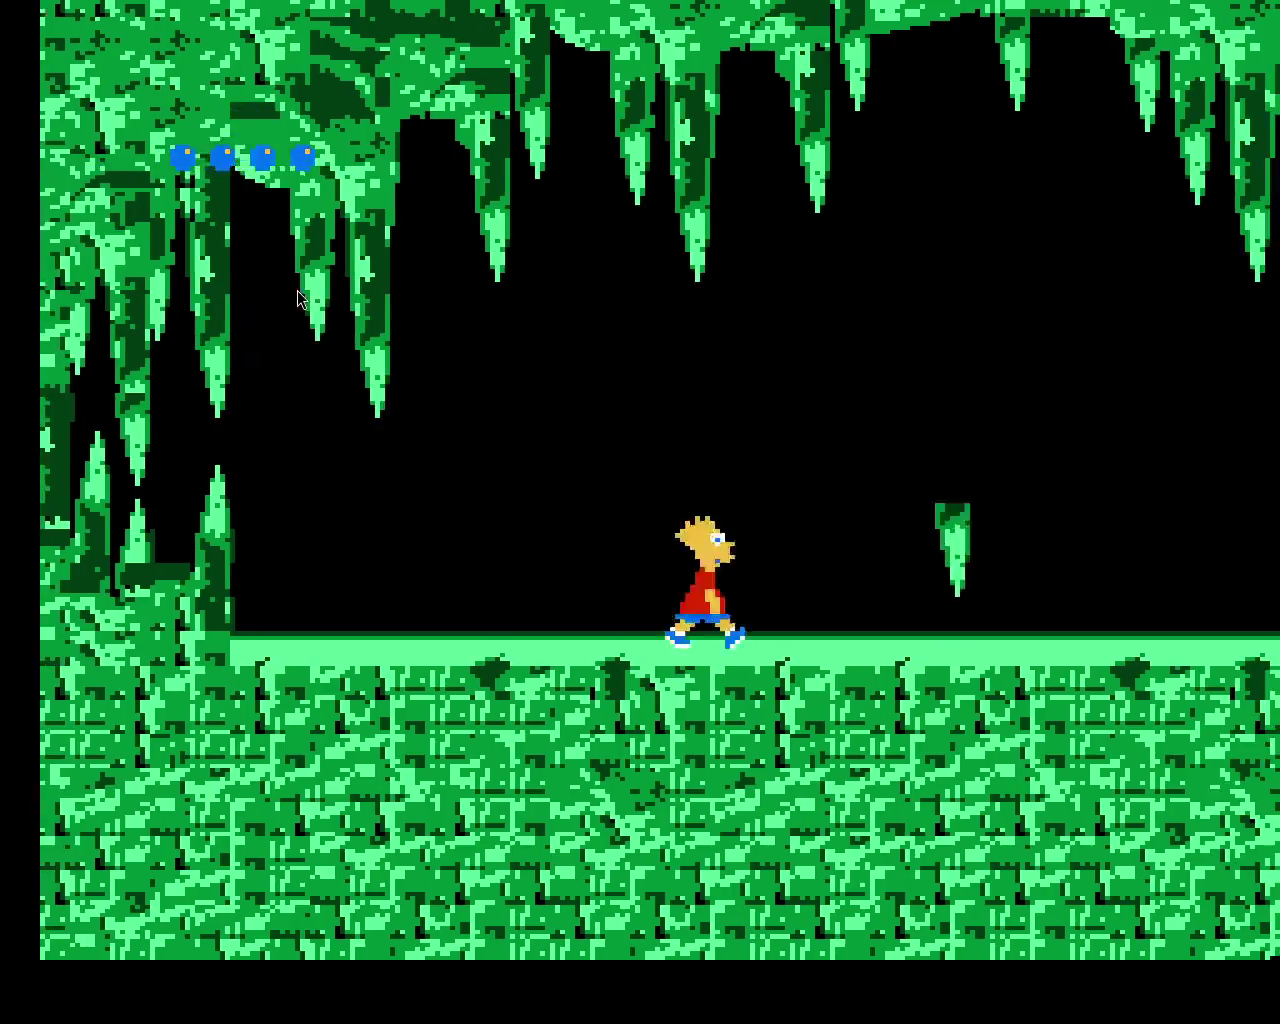
key("x")
key("Right")
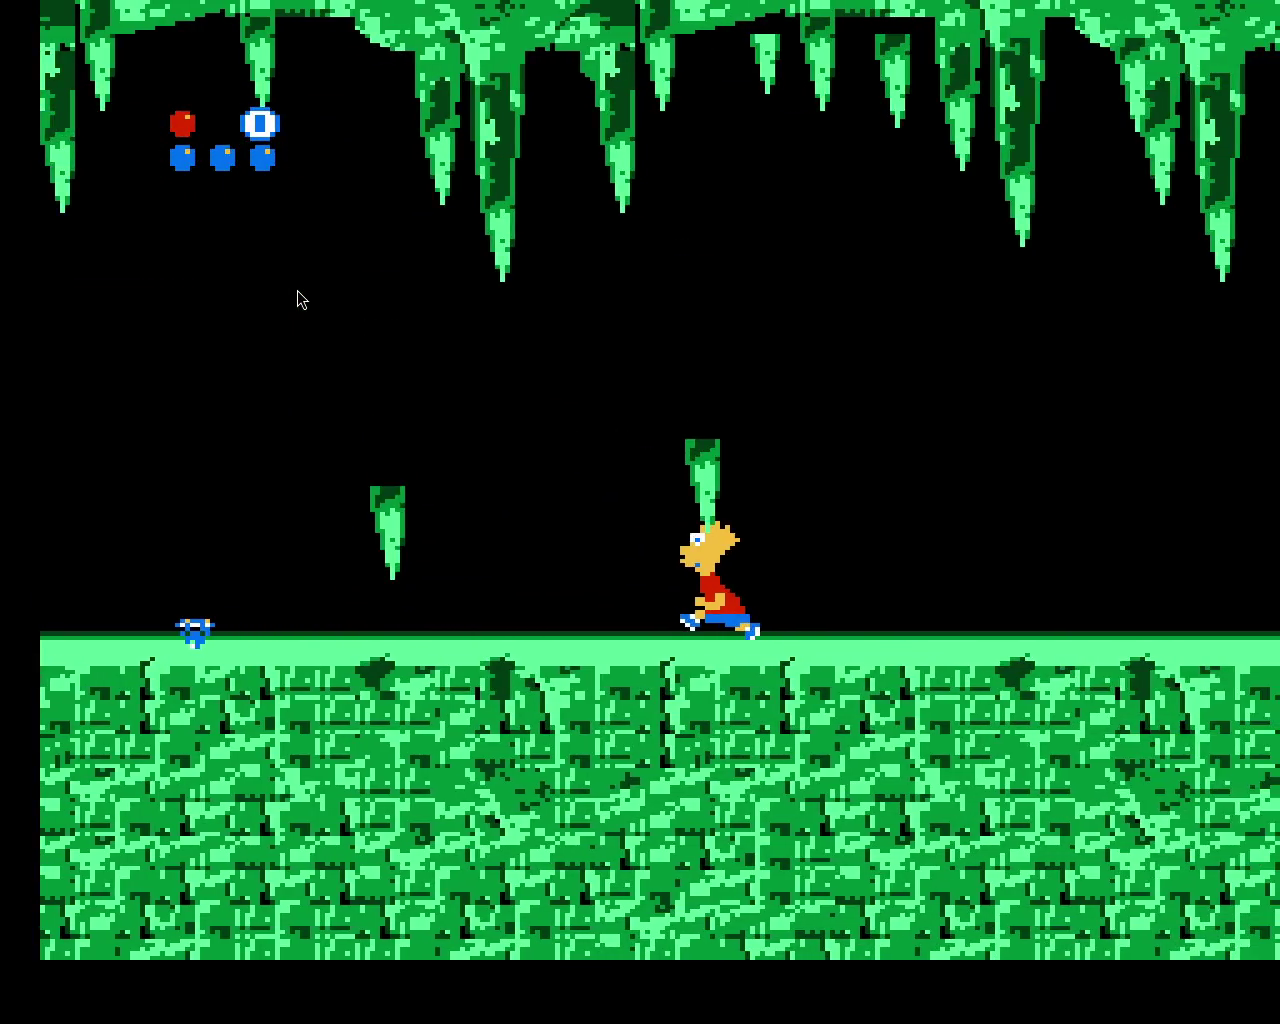
key("Right")
key("x")
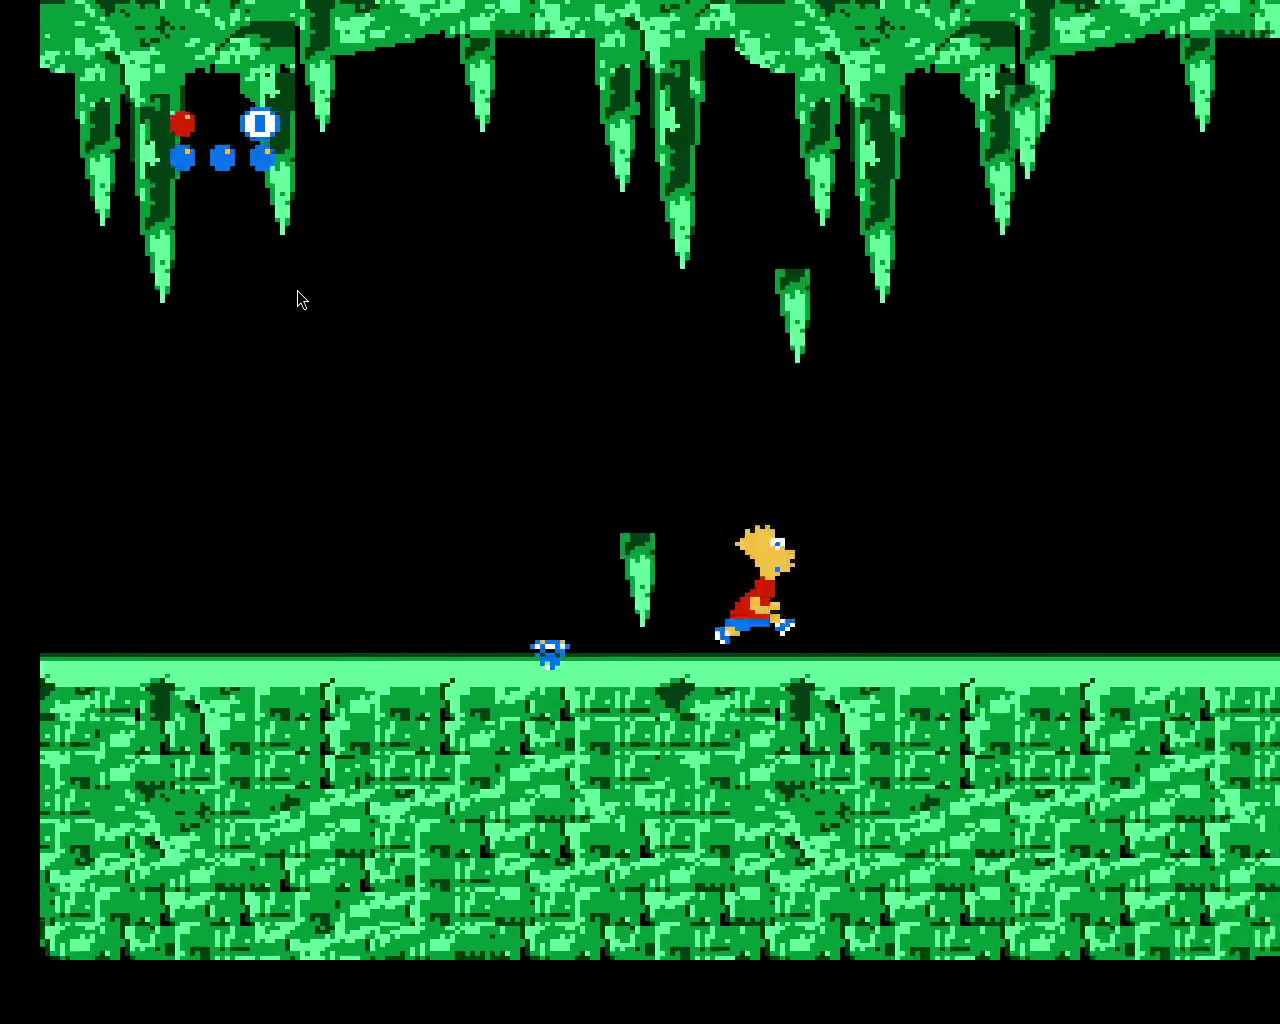
key("Right")
key("x")
- Jump Bart over the pit and walk to the platform edge before the spider gap
key("Left")
key("Right")
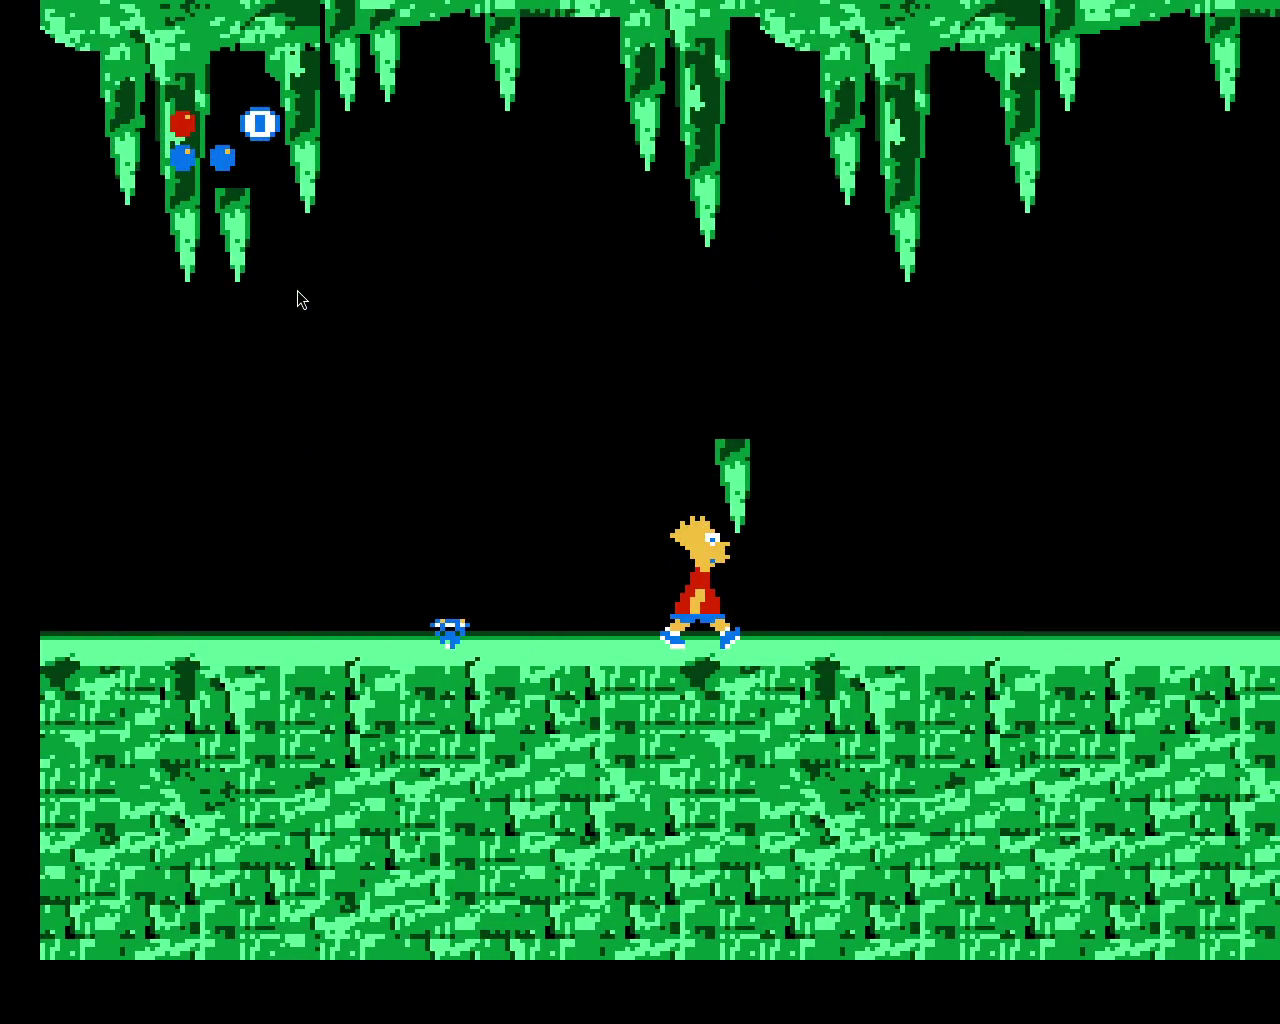
key("x")
key("Right")
key("x")
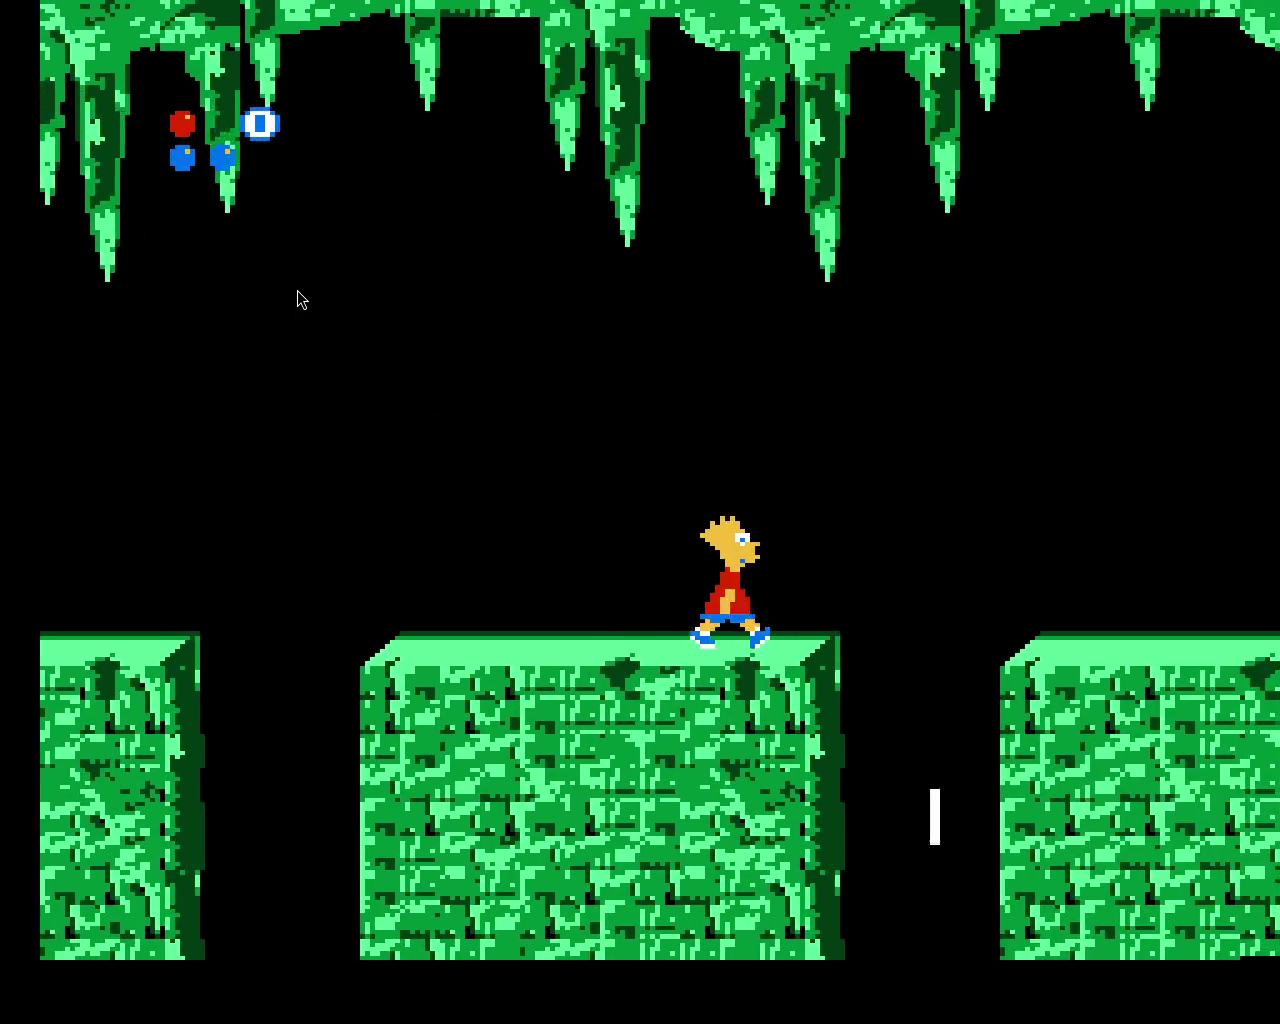
key("Right")
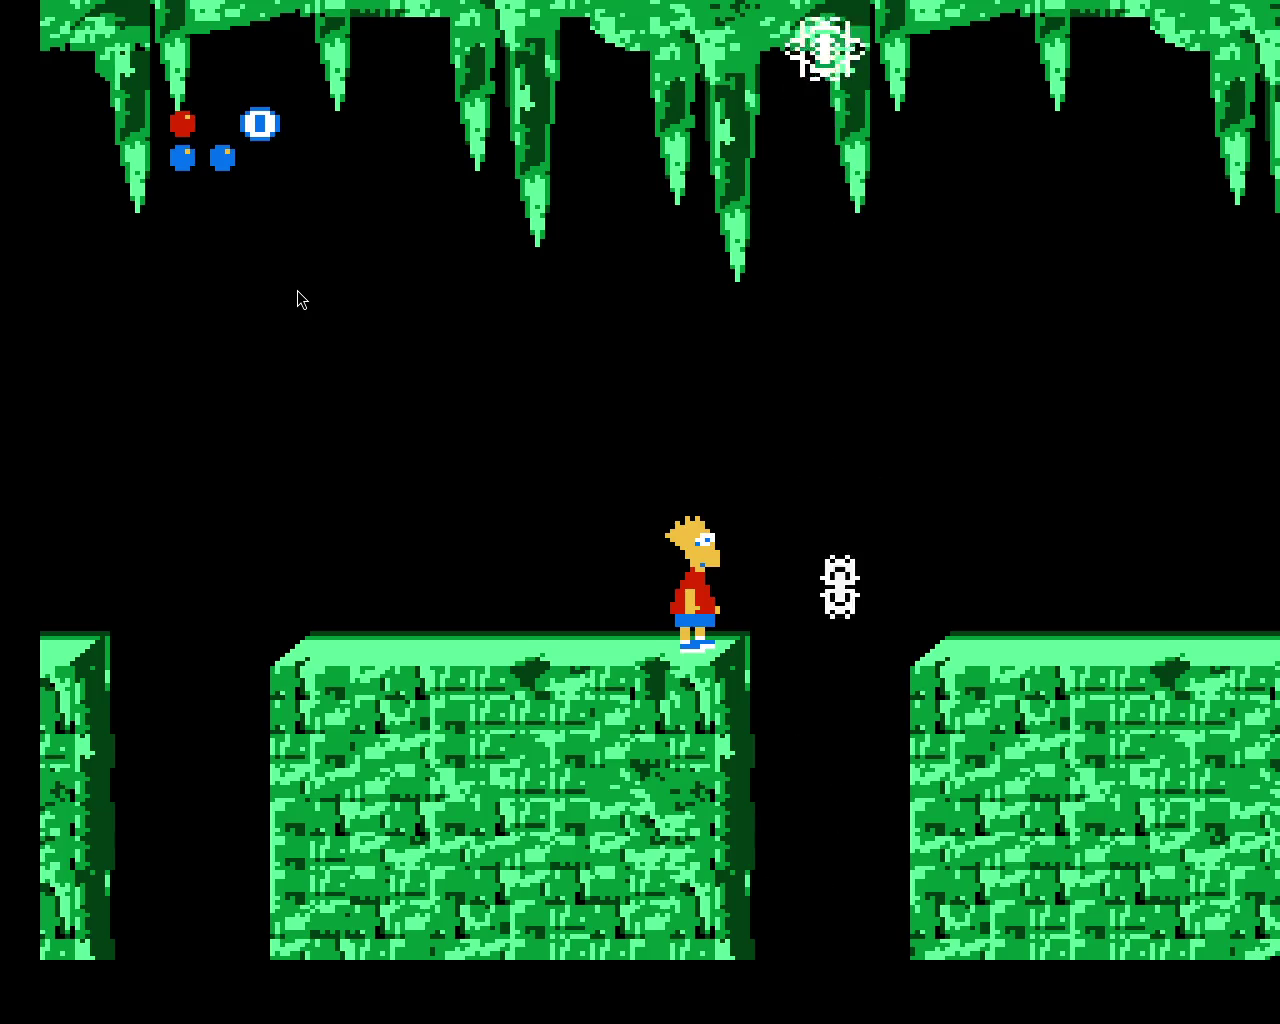
- Clear the first gaps, wait at the edge for the spiders, then leap onto the next ice block
key("Right")
key("x")
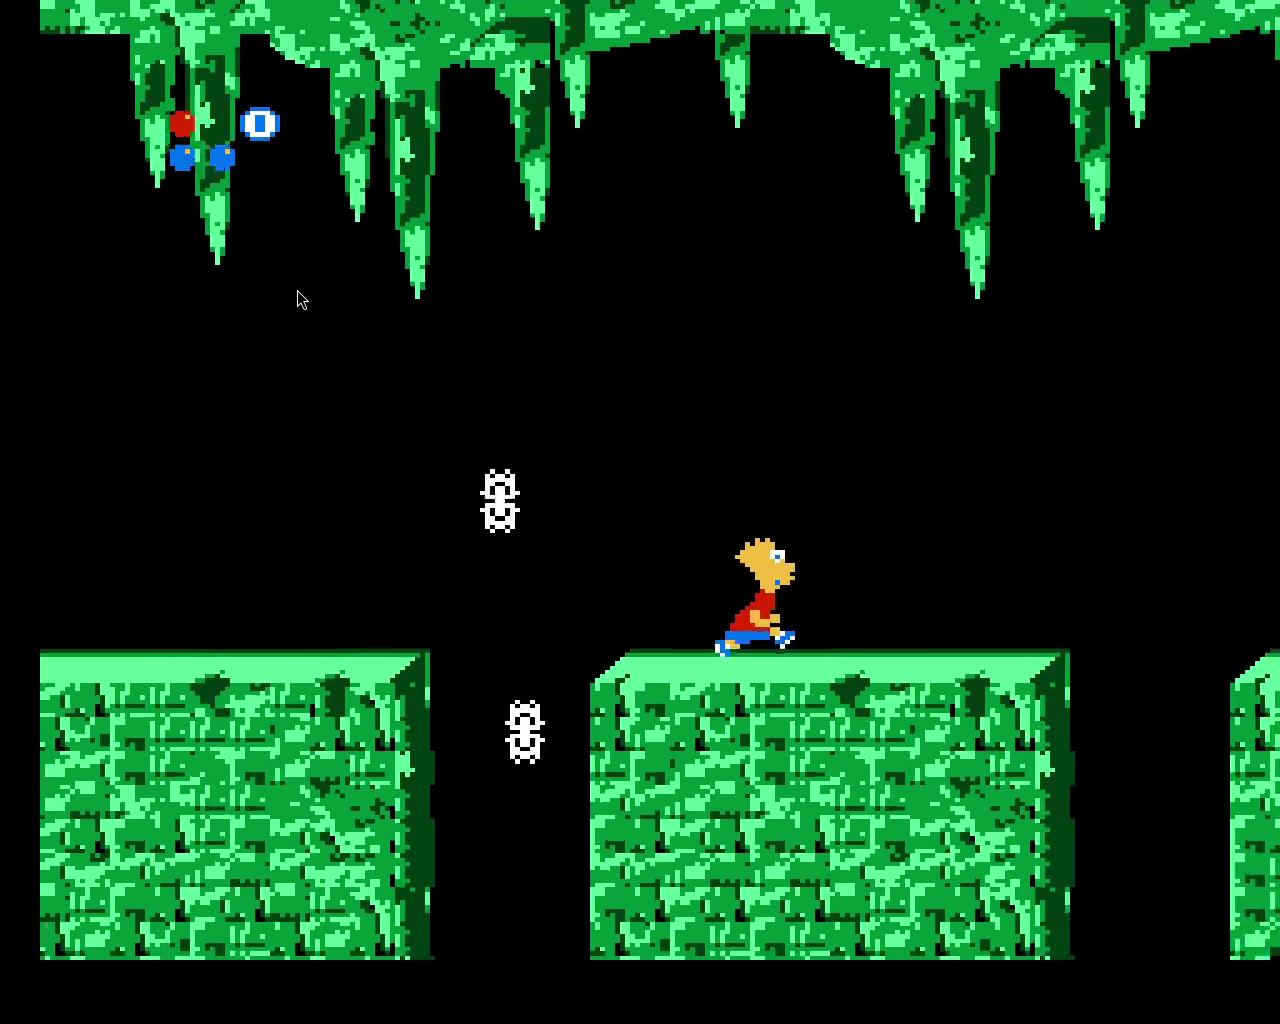
key("x")
key("Right")
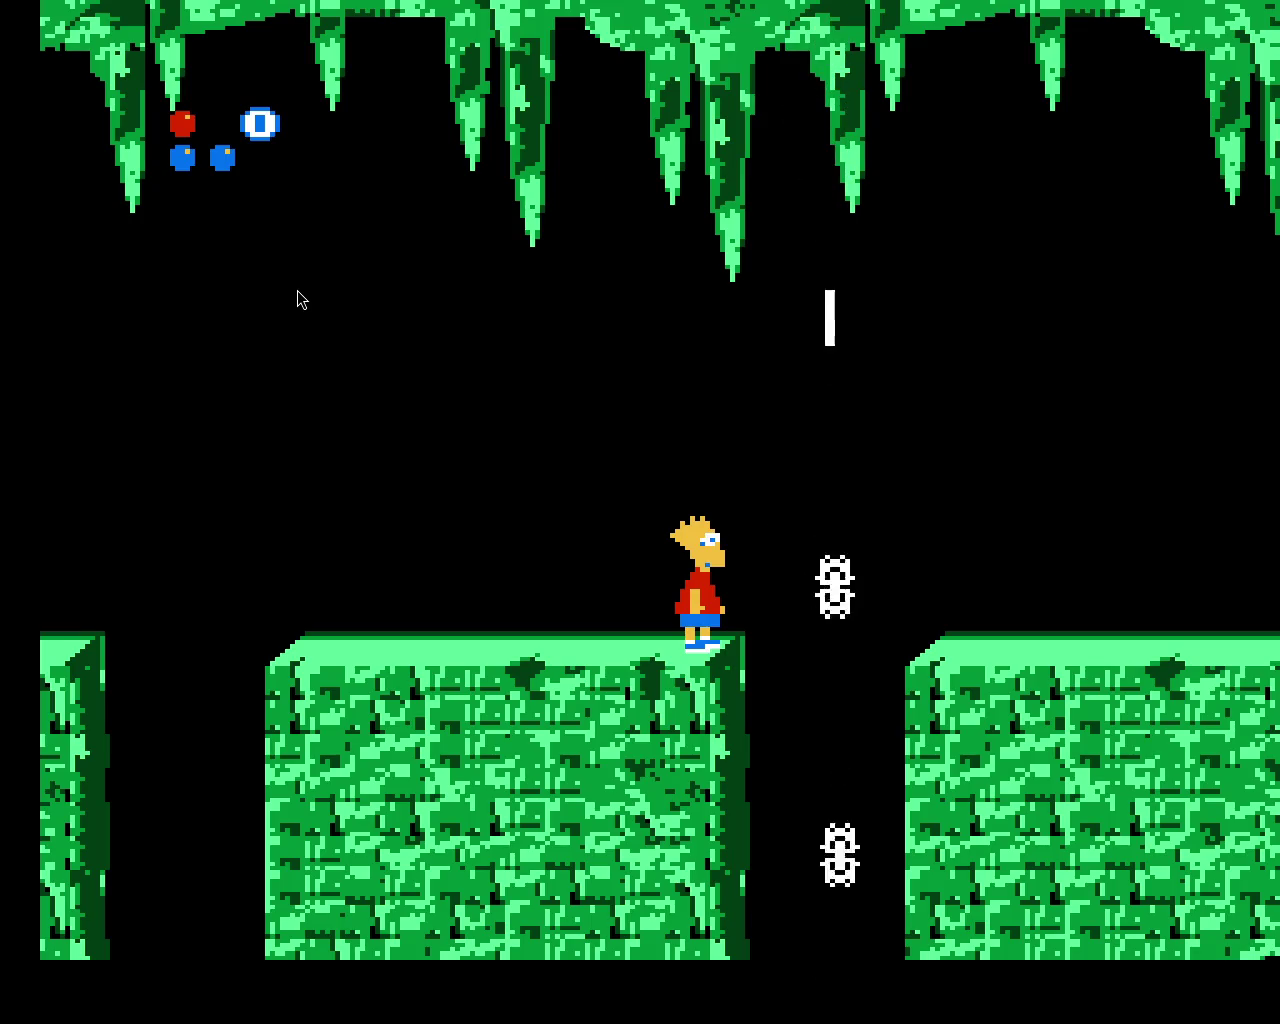
key("Left")
key("Right")
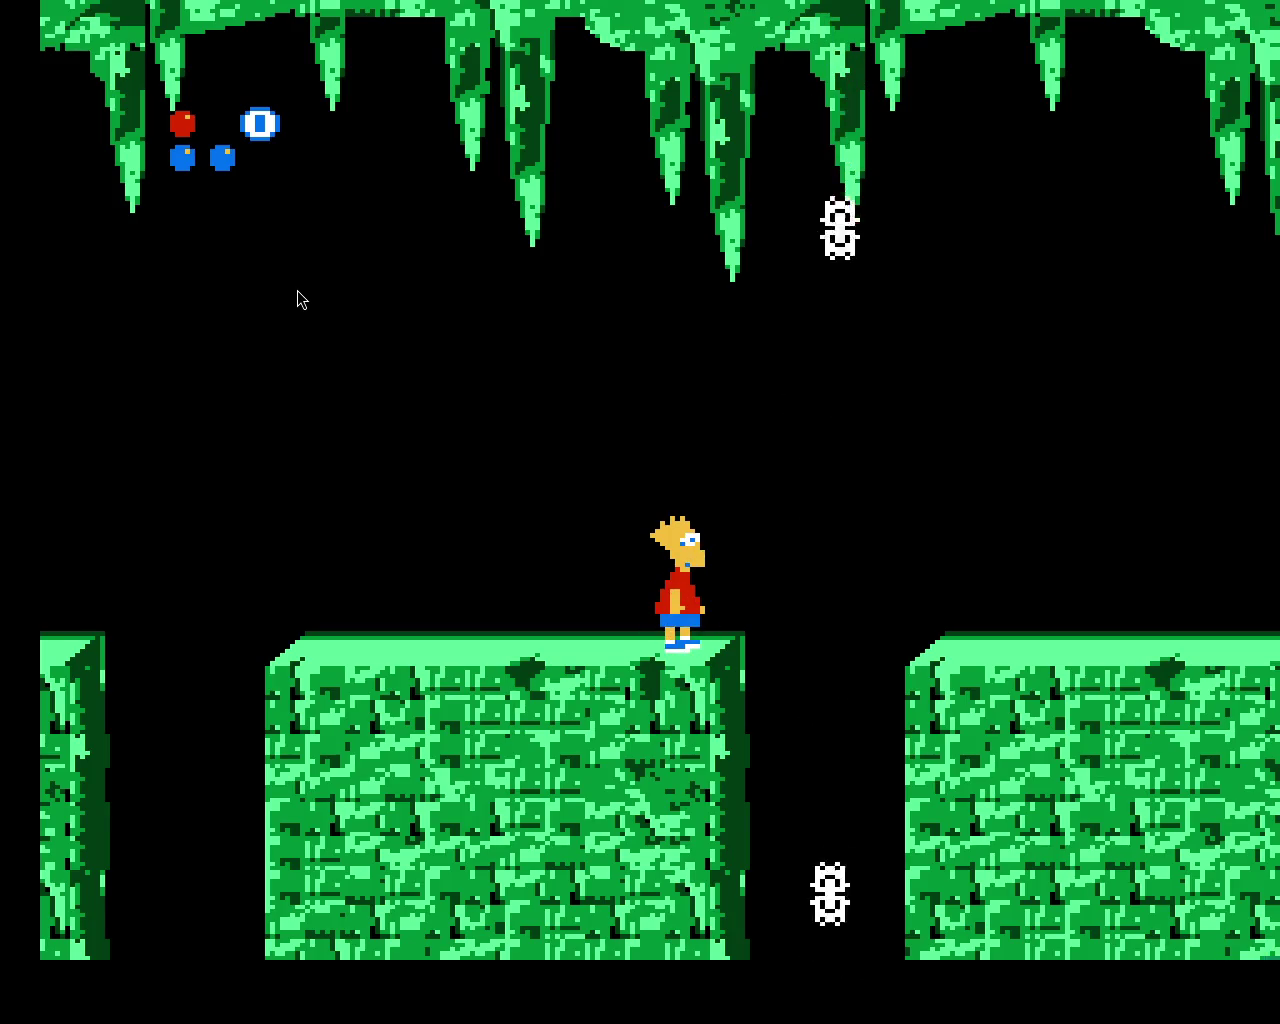
key("Right")
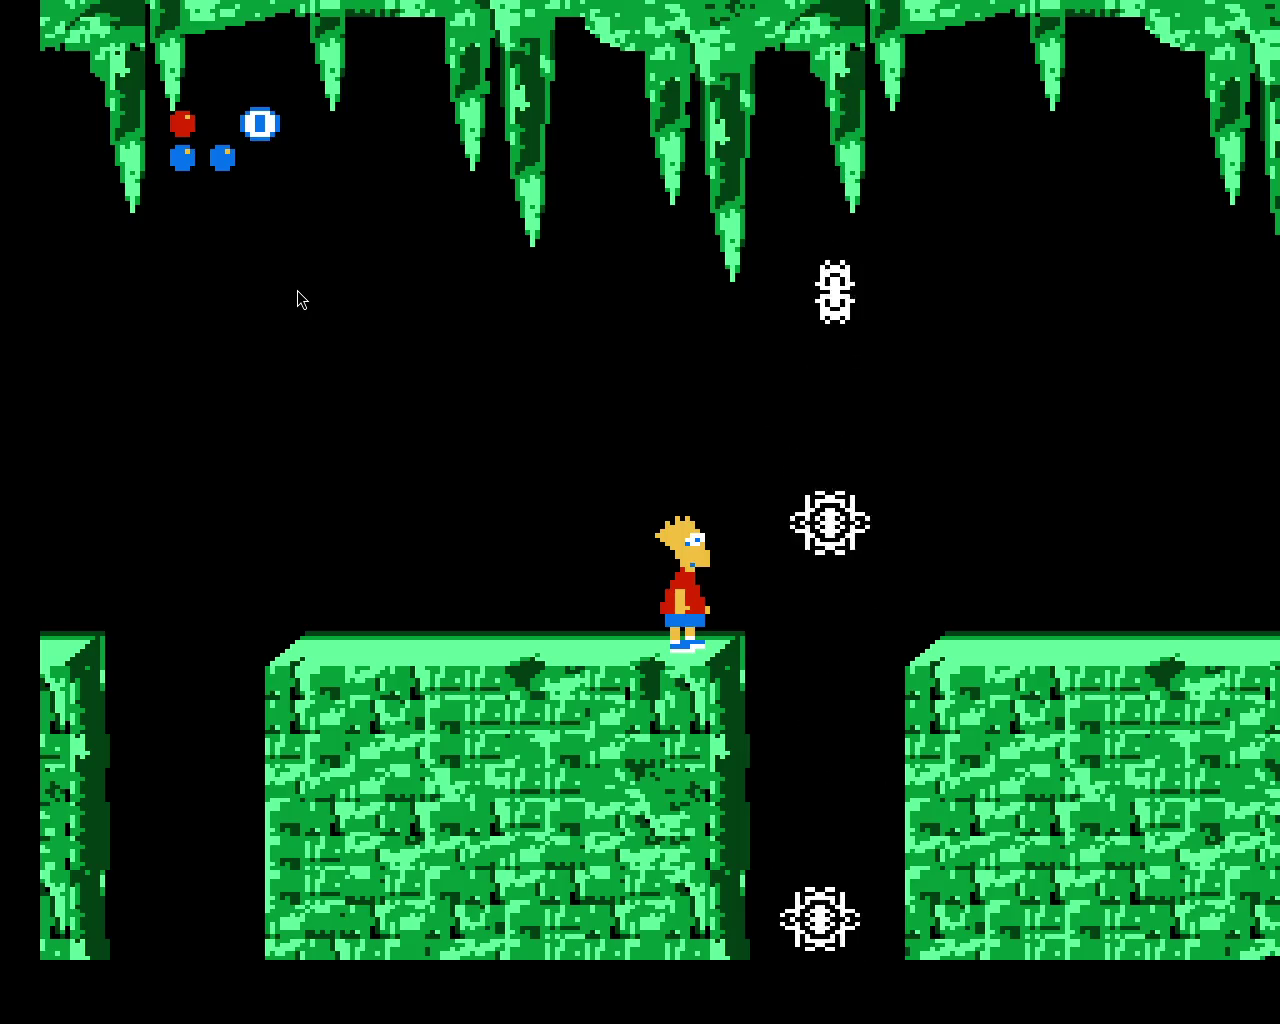
key("Right")
- Hop Bart across the floating green ledges, grabbing the item, until he falls into the pit
key("x")
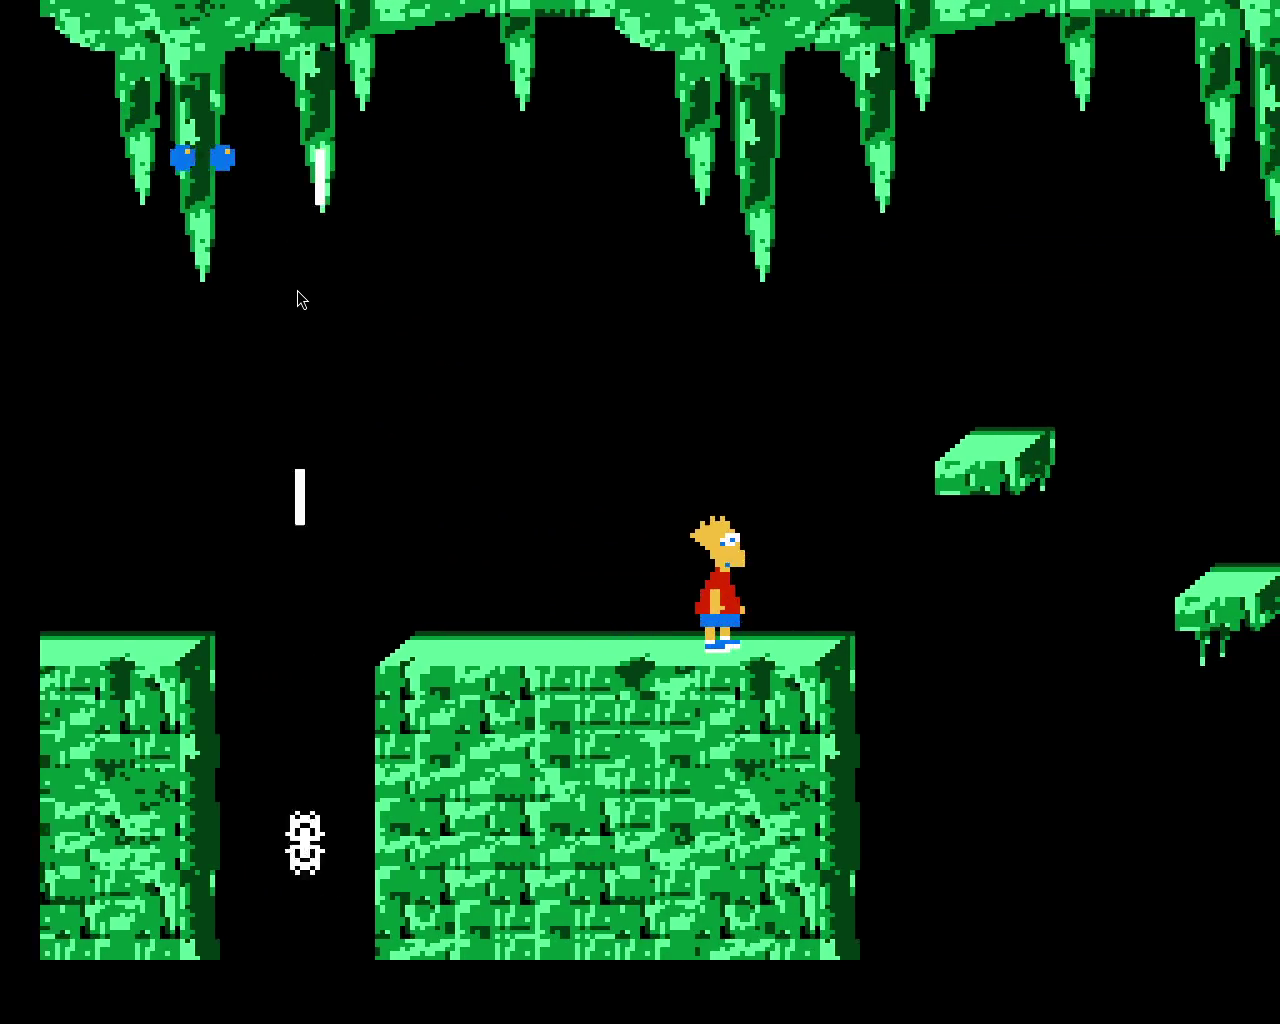
key("Right")
key("x")
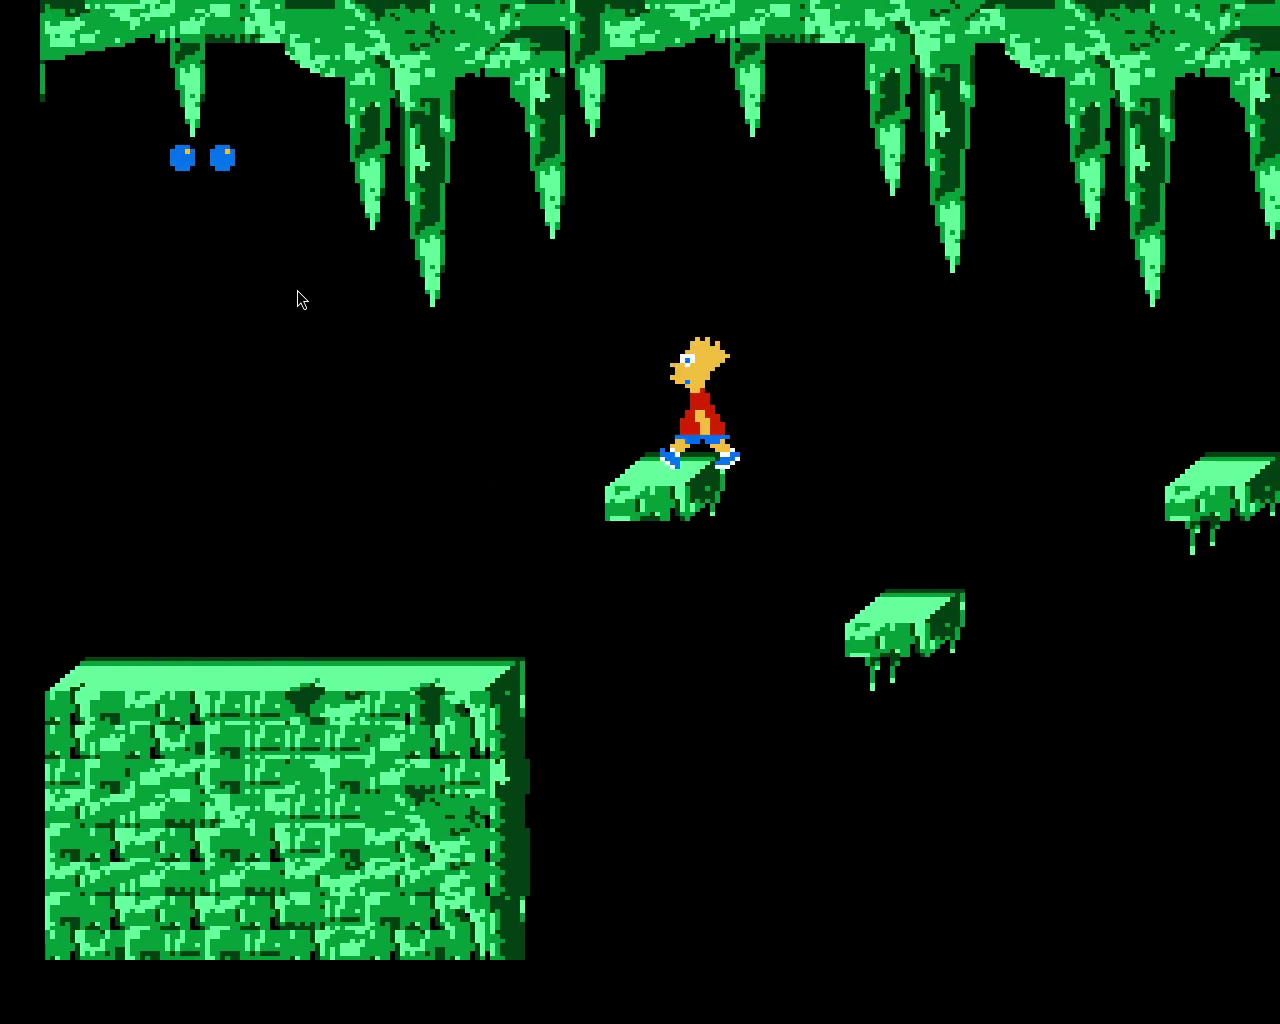
key("Right")
key("x")
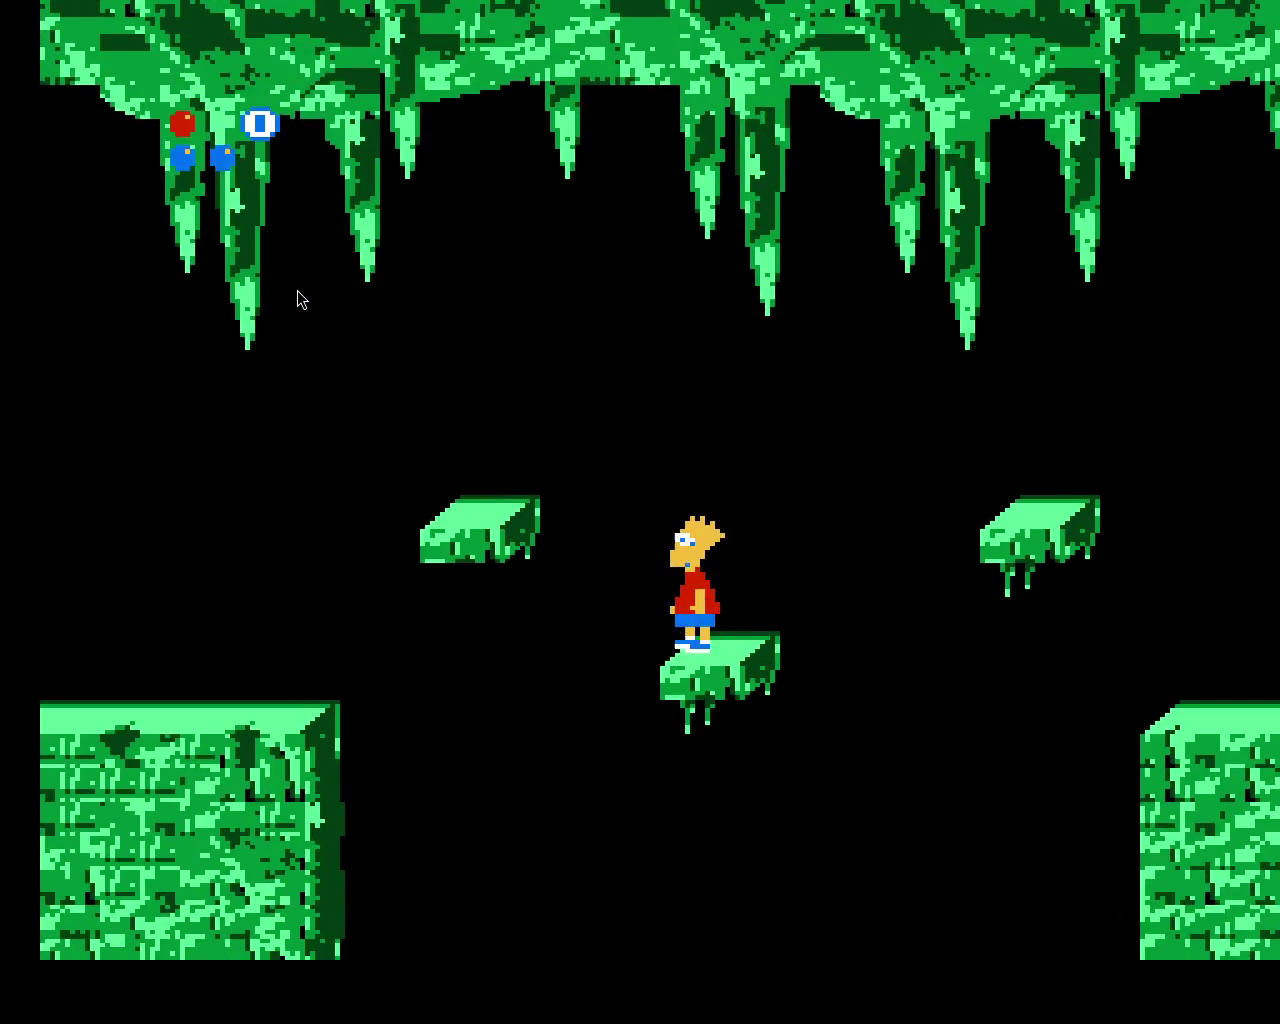
key("x")
key("Right")
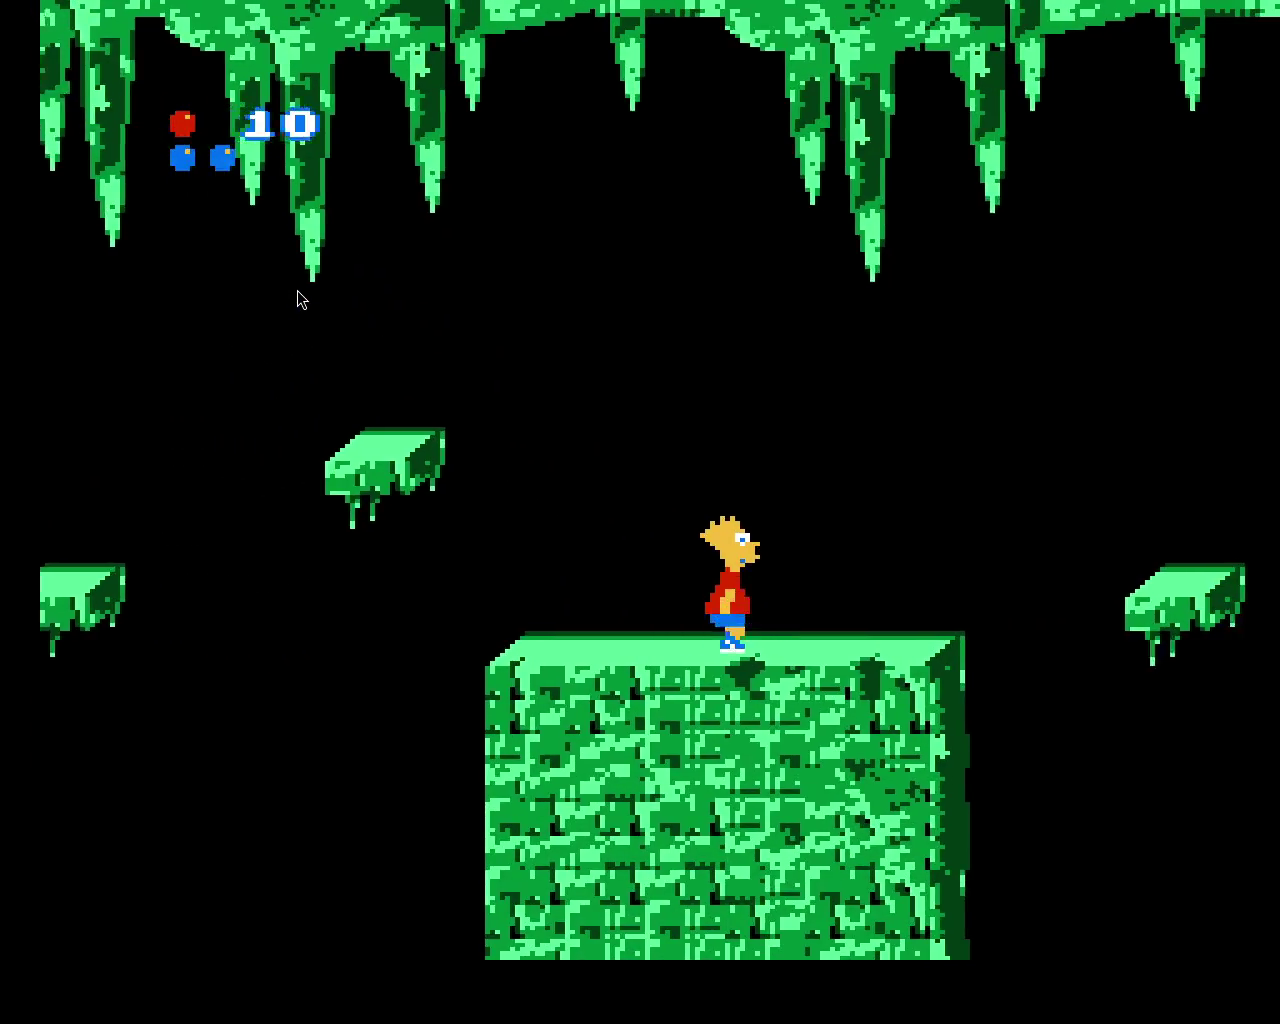
key("Right")
key("x")
key("Left")
key("Right")
key("x")
key("Right")
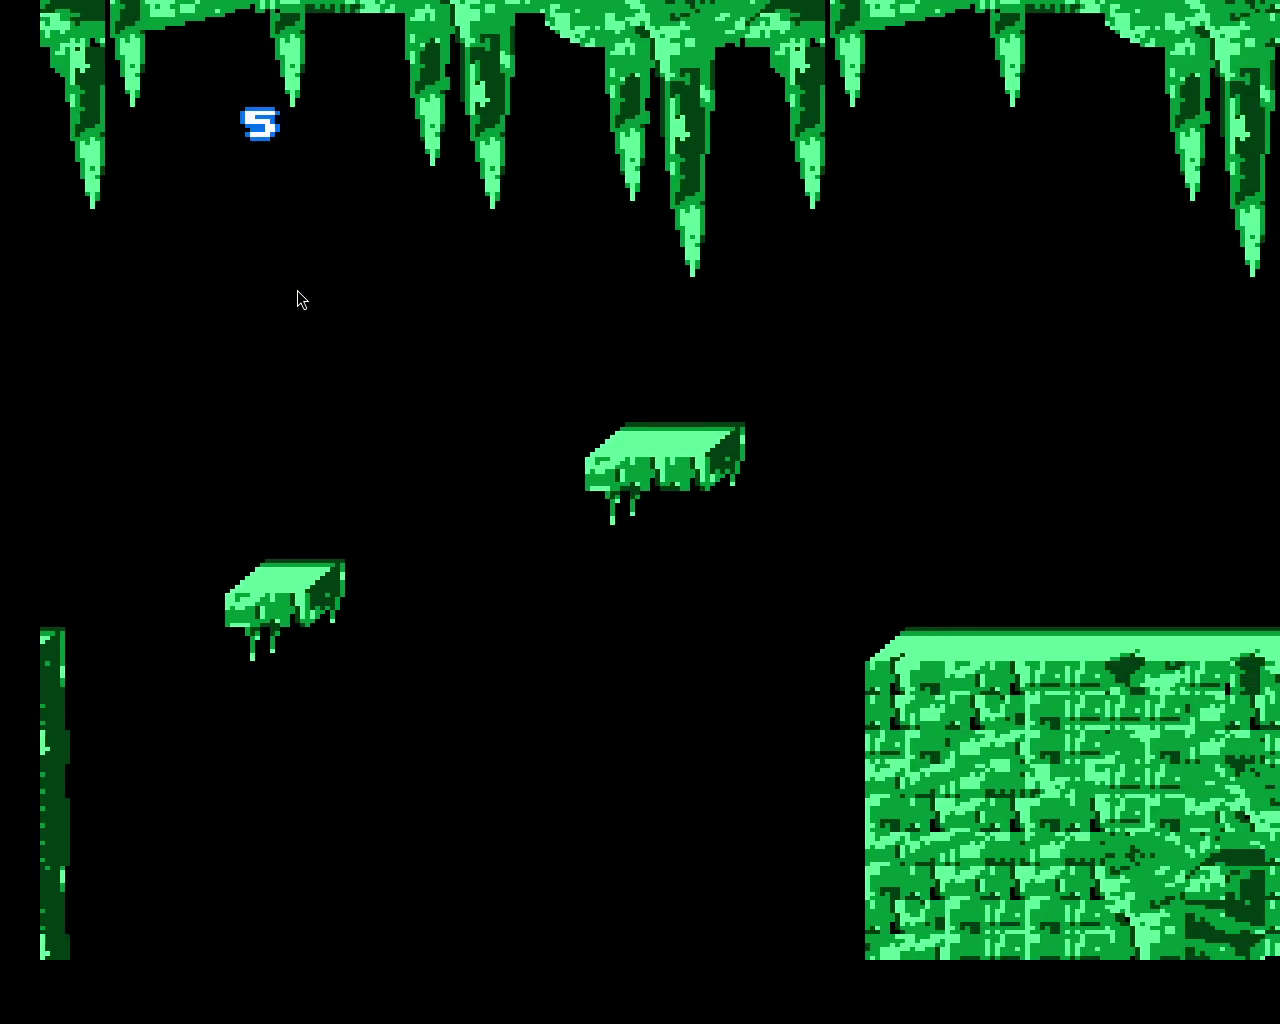
- Walk the respawned Bart toward the spider gap, then reset the game with Ctrl+R
key("Right")
key("Right")
key("Right")
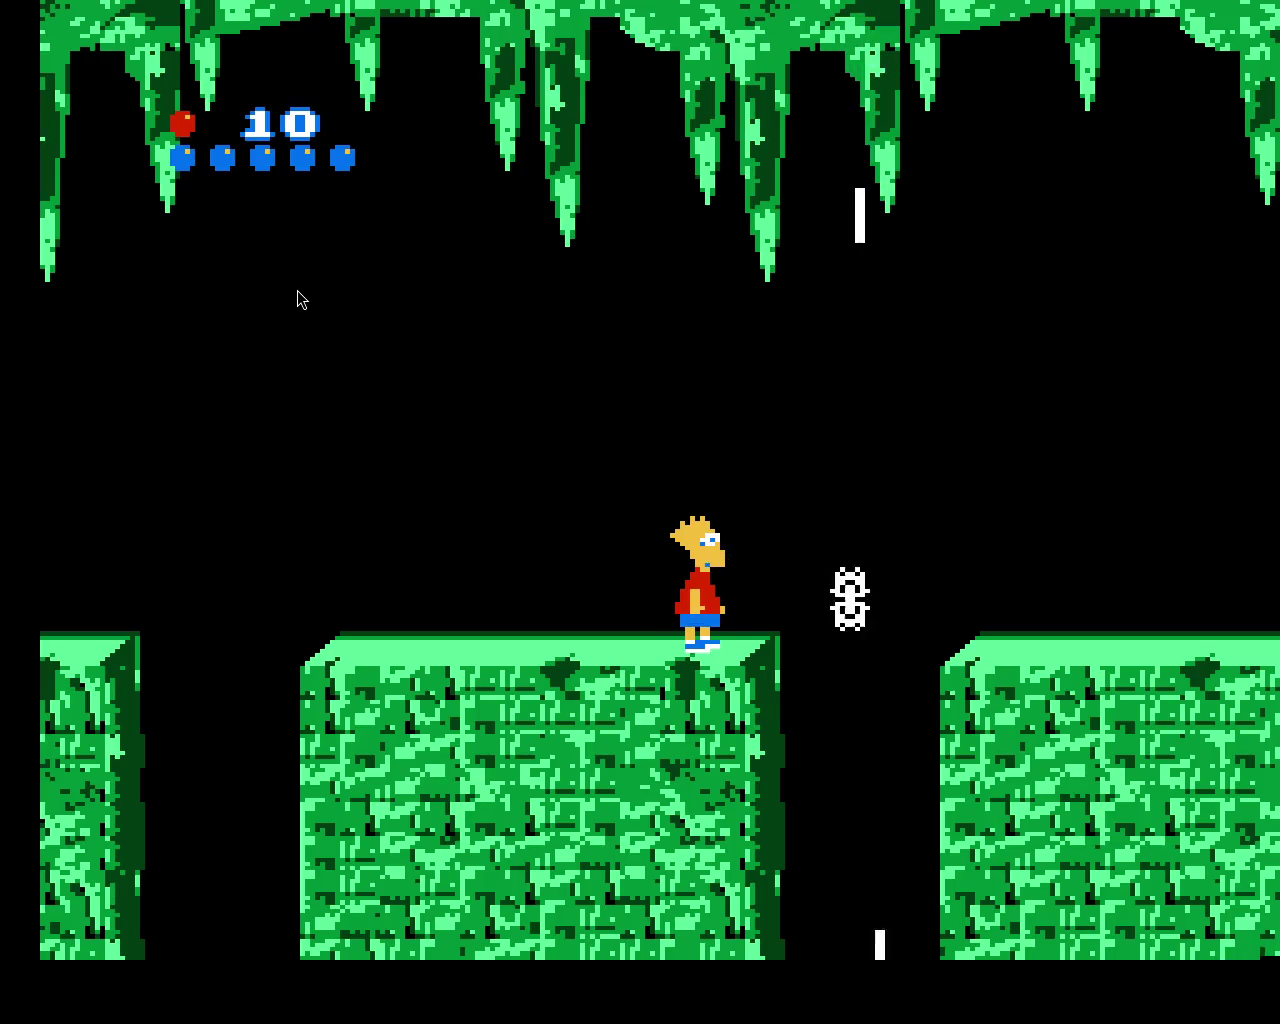
key("Right")
key("x")
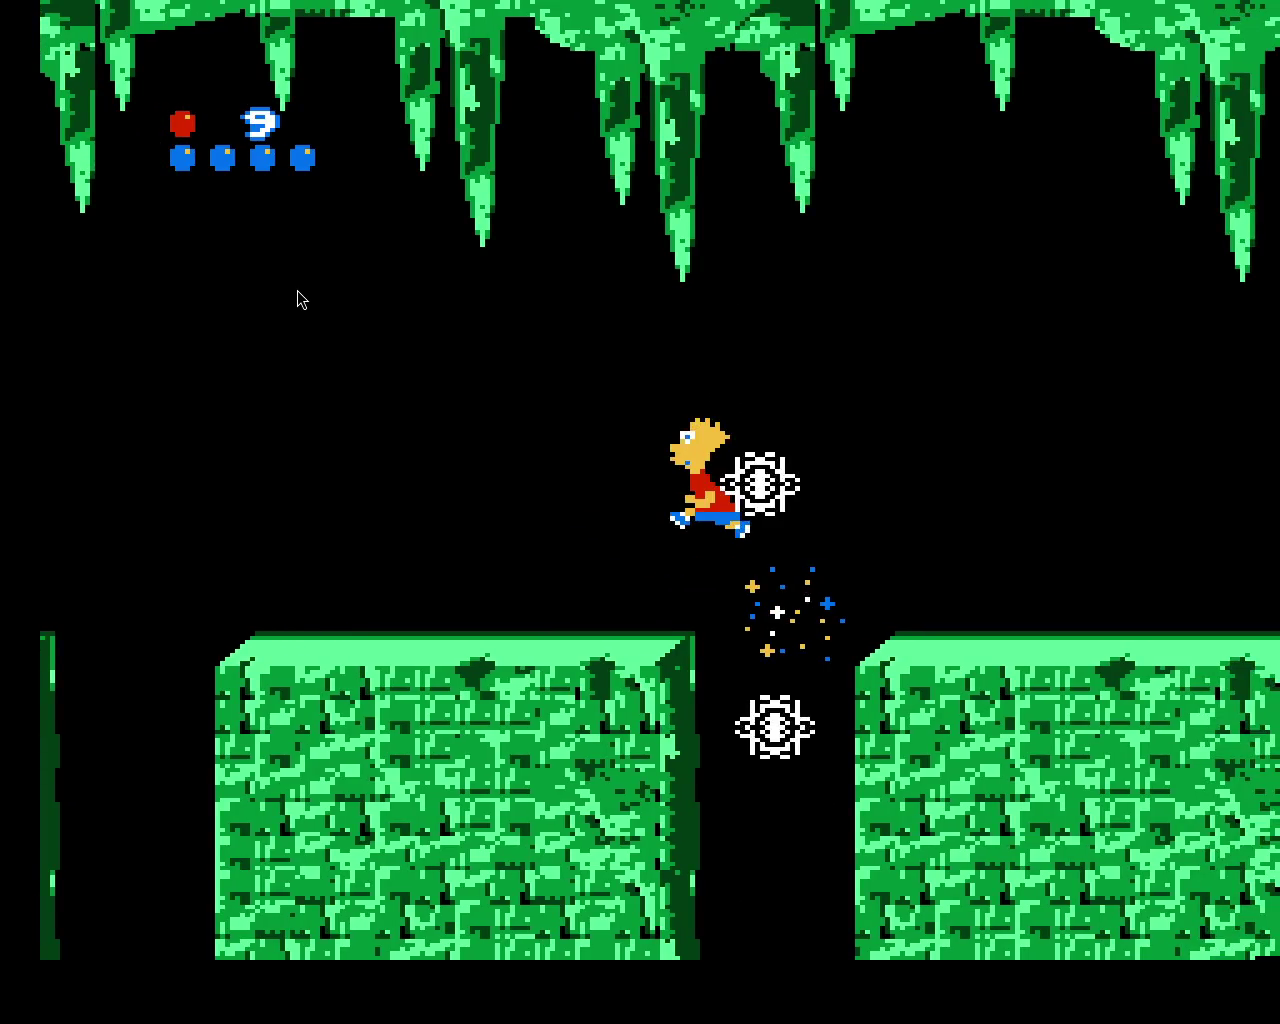
key("ctrl+r")
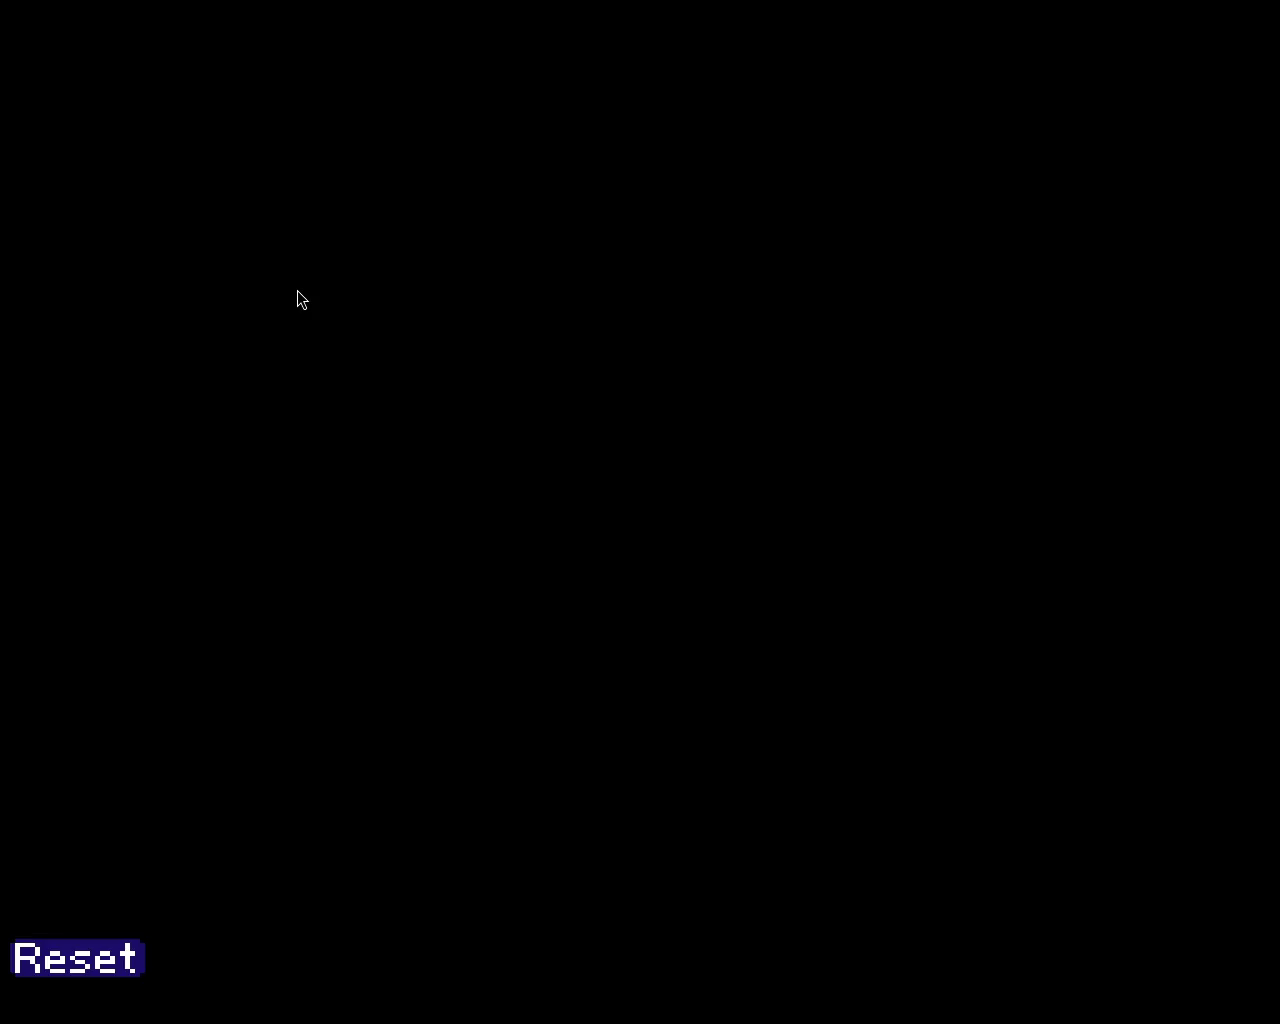
- Take FCEUX out of fullscreen and close it so the GIMP texture project shows again
key("alt+Return")
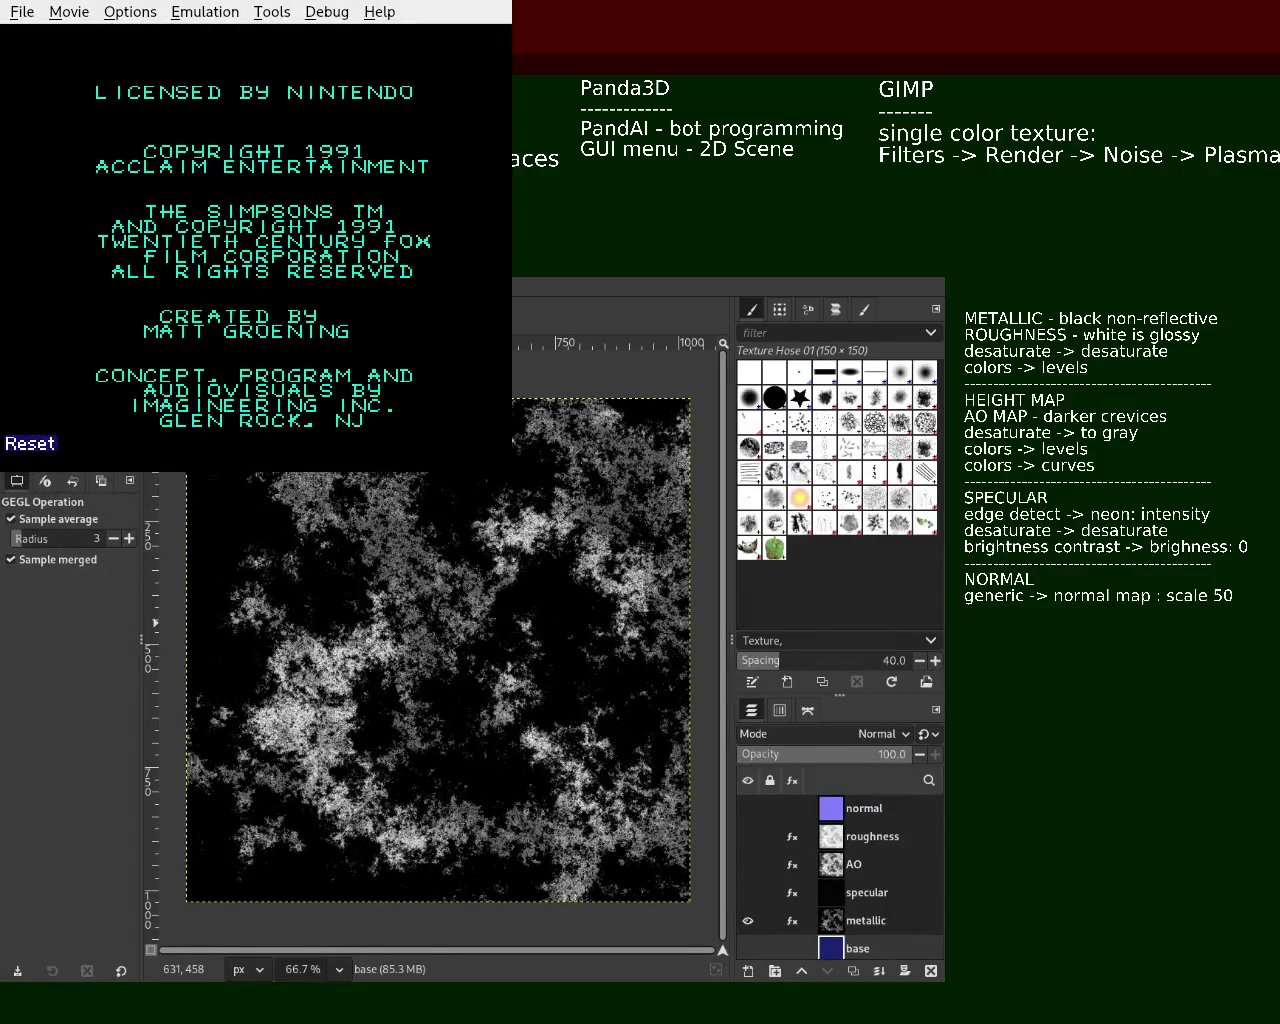
key("Escape")
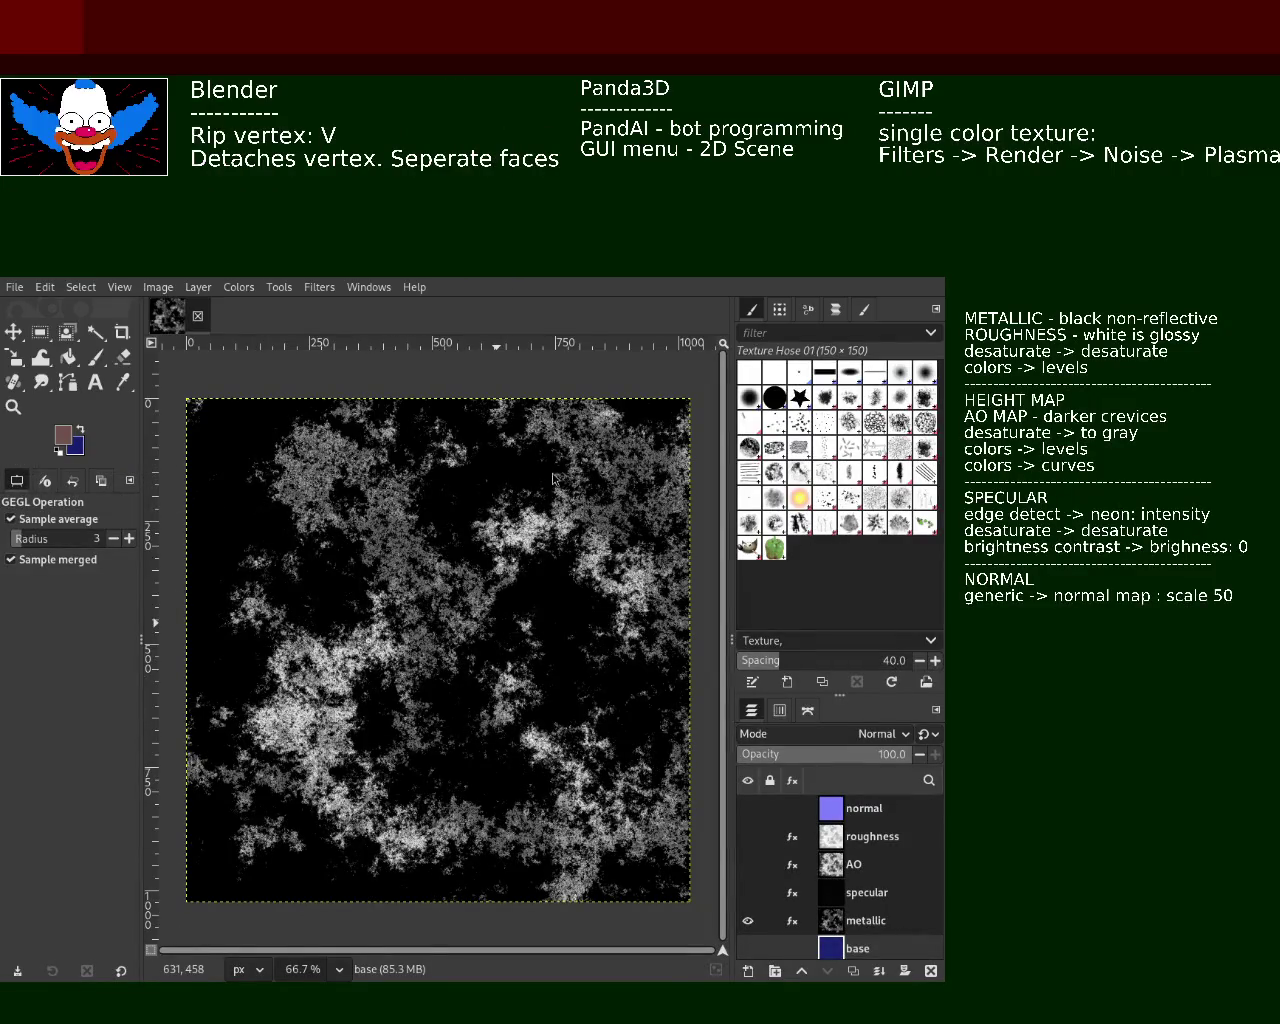